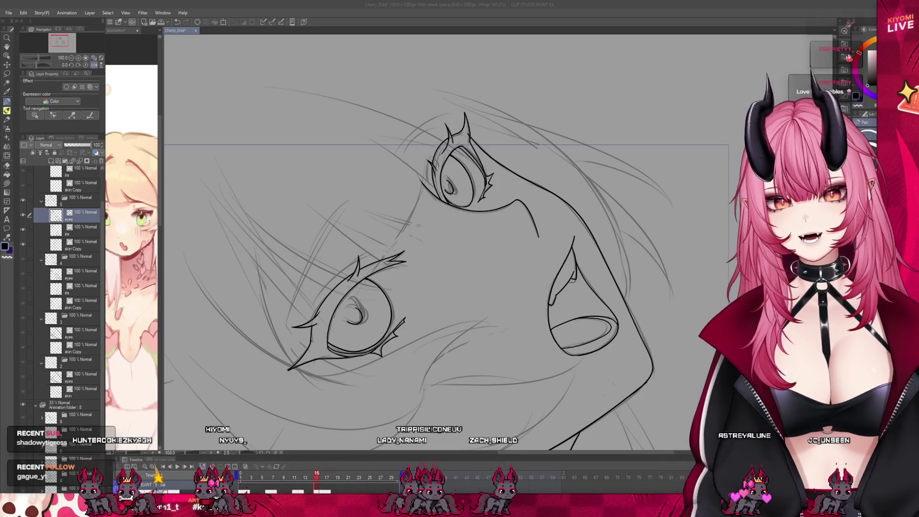
- Try an ink stroke to the left of the eye, then undo it
{"action": "scroll", "coordinate": [416, 151], "scroll_direction": "up", "scroll_amount": 5}
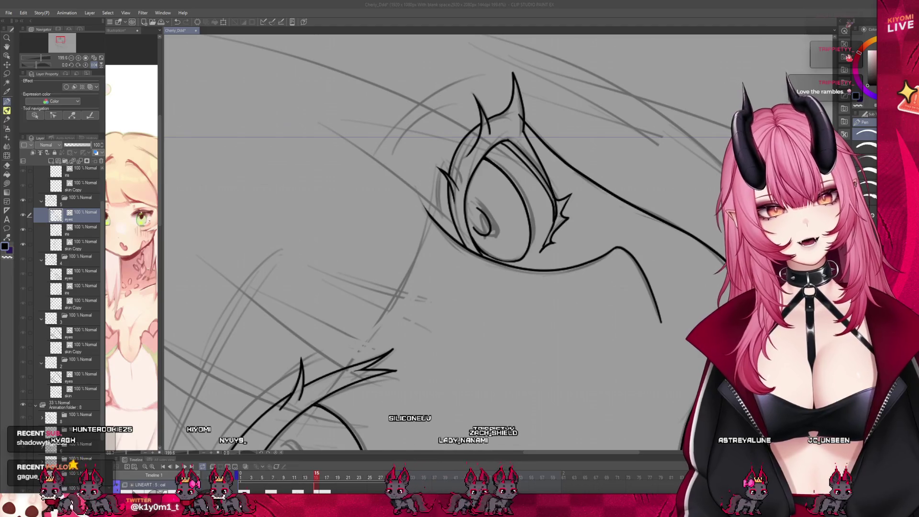
{"action": "left_click_drag", "start_coordinate": [446, 149], "coordinate": [438, 213]}
{"action": "key", "text": "ctrl+z"}
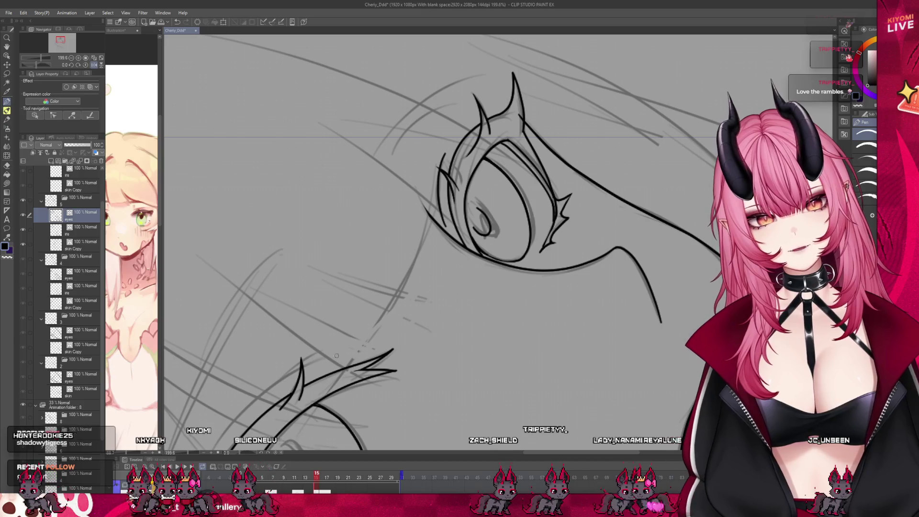
{"action": "scroll", "coordinate": [336, 336], "scroll_direction": "down", "scroll_amount": 2}
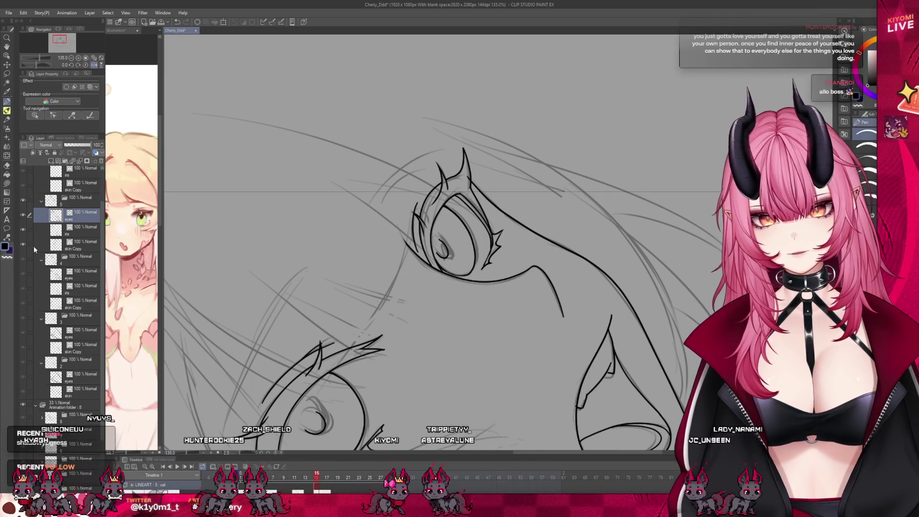
- Toggle the eyes lineart off and on to check it, then select the skin Copy layer
{"action": "left_click", "coordinate": [23, 215]}
{"action": "left_click", "coordinate": [23, 215]}
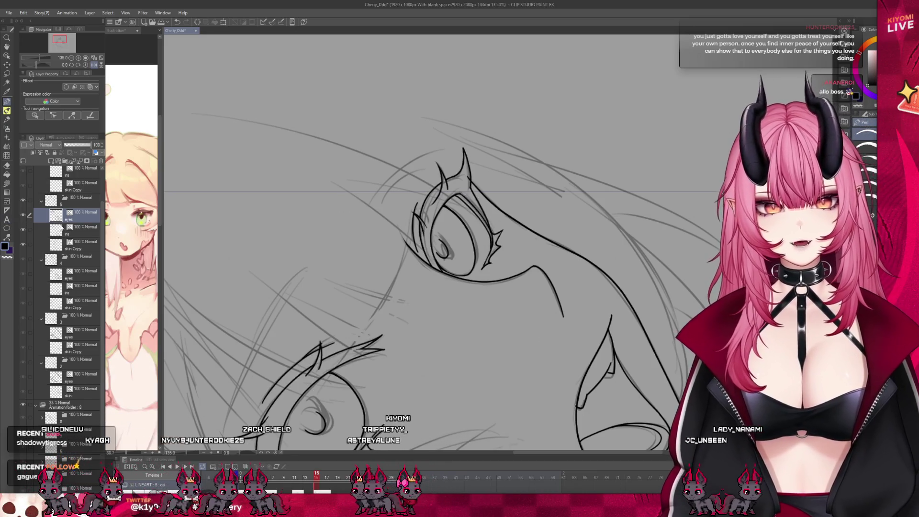
{"action": "left_click", "coordinate": [95, 245]}
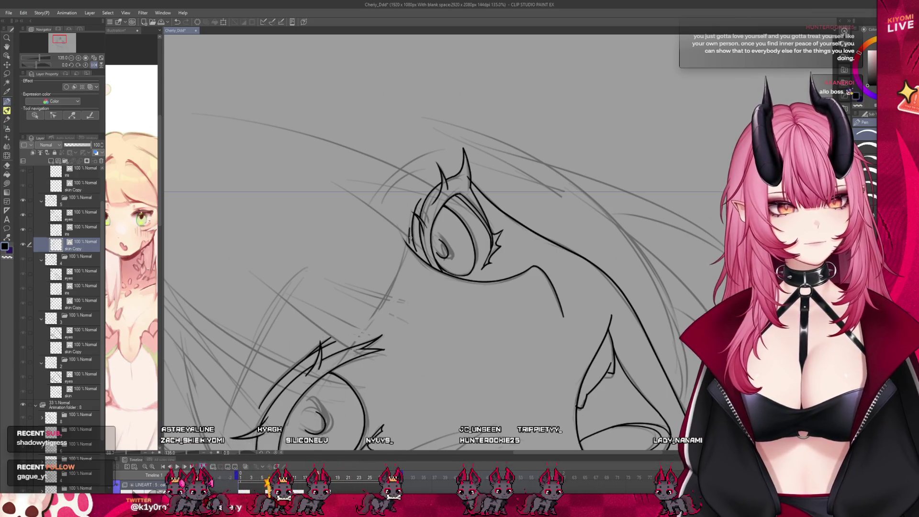
- Ink two side-by-side lines on skin Copy, then rotate the view to straighten the face
{"action": "left_click_drag", "start_coordinate": [302, 290], "coordinate": [219, 429]}
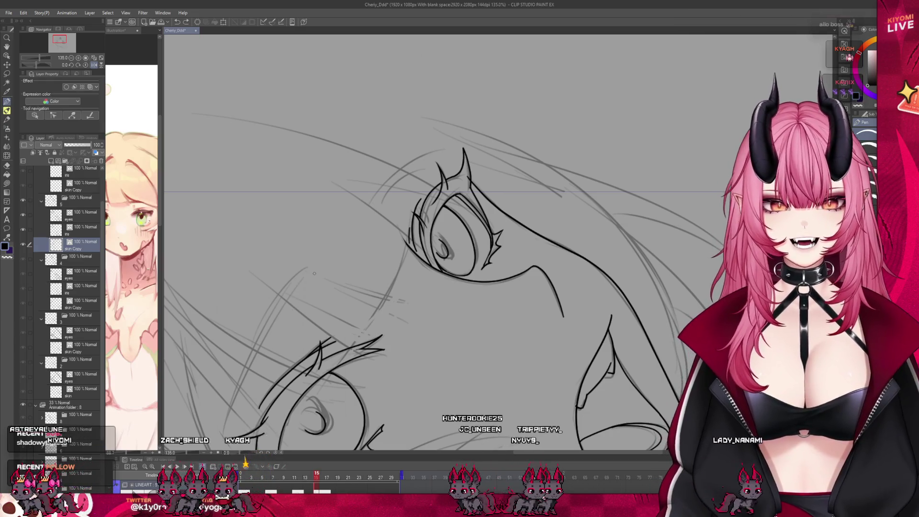
{"action": "left_click_drag", "start_coordinate": [306, 285], "coordinate": [225, 424]}
{"action": "key", "text": "ctrl+minus"}
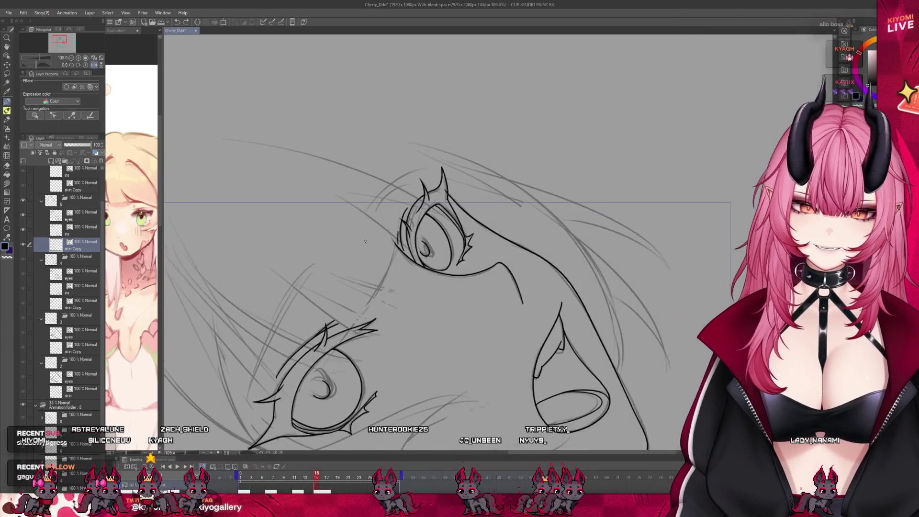
{"action": "key", "text": "ctrl+plus"}
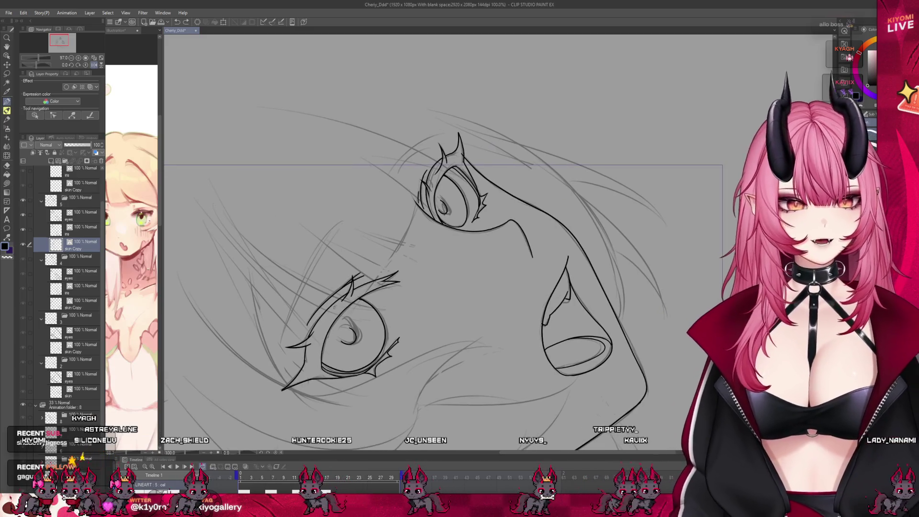
{"action": "mouse_move", "coordinate": [234, 453]}
{"action": "left_mouse_down"}
{"action": "mouse_move", "coordinate": [248, 452]}
{"action": "mouse_move", "coordinate": [287, 335]}
{"action": "mouse_move", "coordinate": [383, 123]}
{"action": "left_mouse_up"}
{"action": "scroll", "coordinate": [383, 123], "scroll_direction": "up", "scroll_amount": 2}
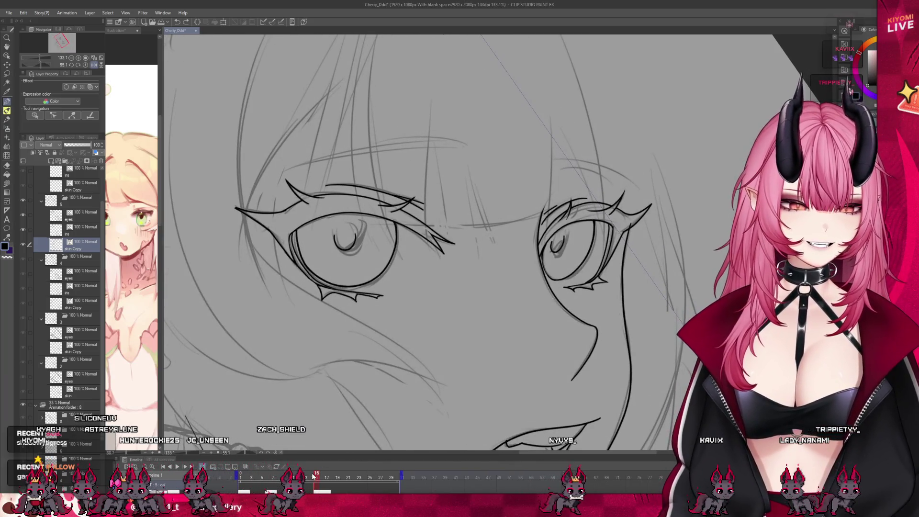
- Return to frame 15 and try short strokes above the left eye
{"action": "scroll", "coordinate": [382, 123], "scroll_direction": "up", "scroll_amount": 2}
{"action": "mouse_move", "coordinate": [301, 476]}
{"action": "left_mouse_down"}
{"action": "mouse_move", "coordinate": [324, 480]}
{"action": "mouse_move", "coordinate": [316, 479]}
{"action": "left_mouse_up"}
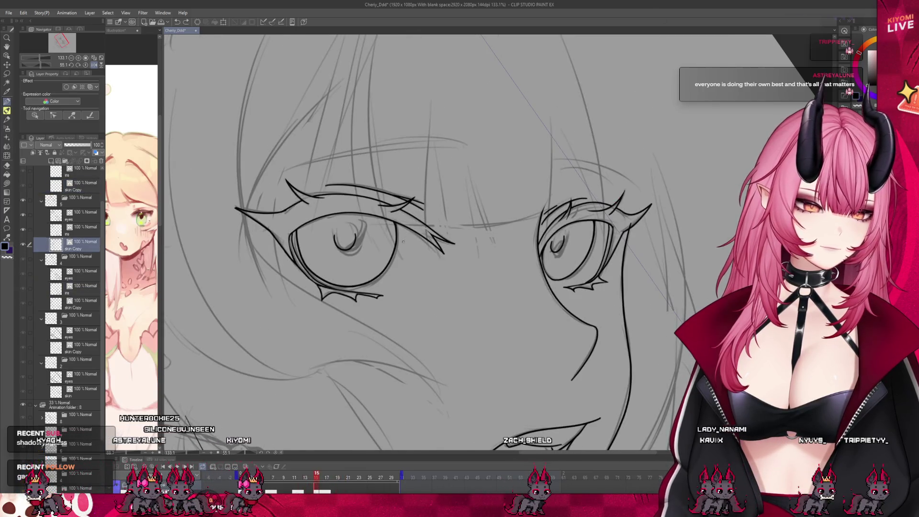
{"action": "scroll", "coordinate": [399, 129], "scroll_direction": "up", "scroll_amount": 2}
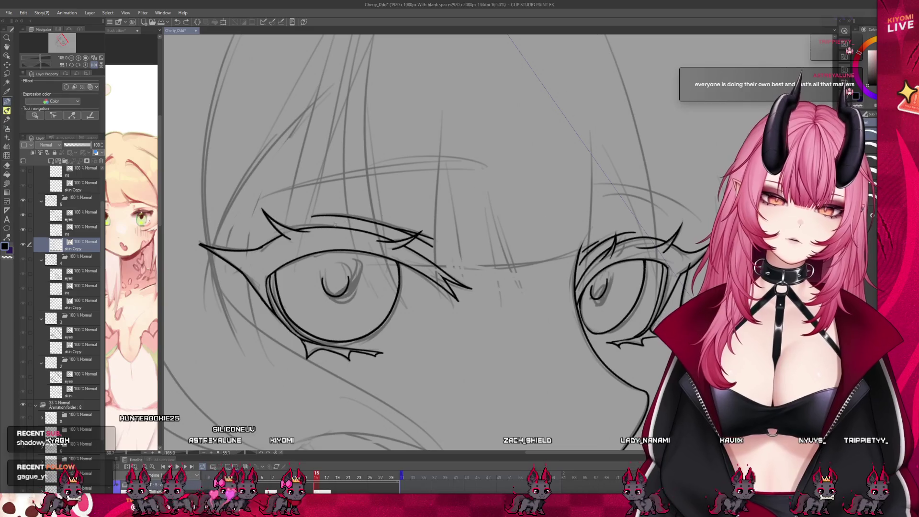
{"action": "left_click_drag", "start_coordinate": [426, 177], "coordinate": [266, 198]}
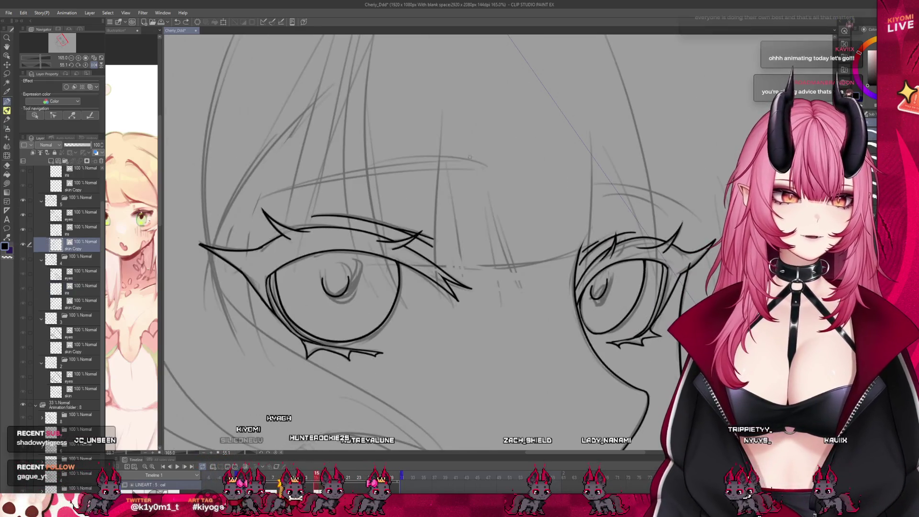
{"action": "key", "text": "ctrl+z"}
{"action": "left_click_drag", "start_coordinate": [271, 197], "coordinate": [315, 182]}
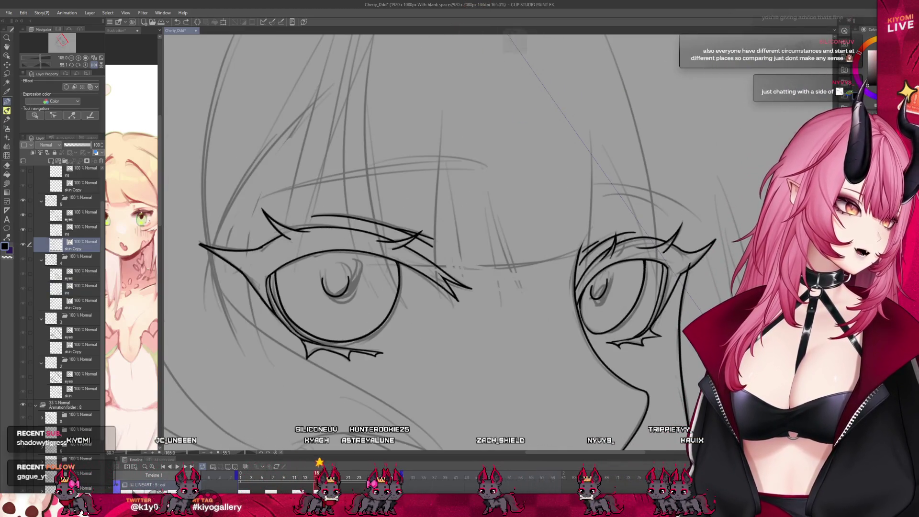
{"action": "left_click_drag", "start_coordinate": [332, 181], "coordinate": [479, 170]}
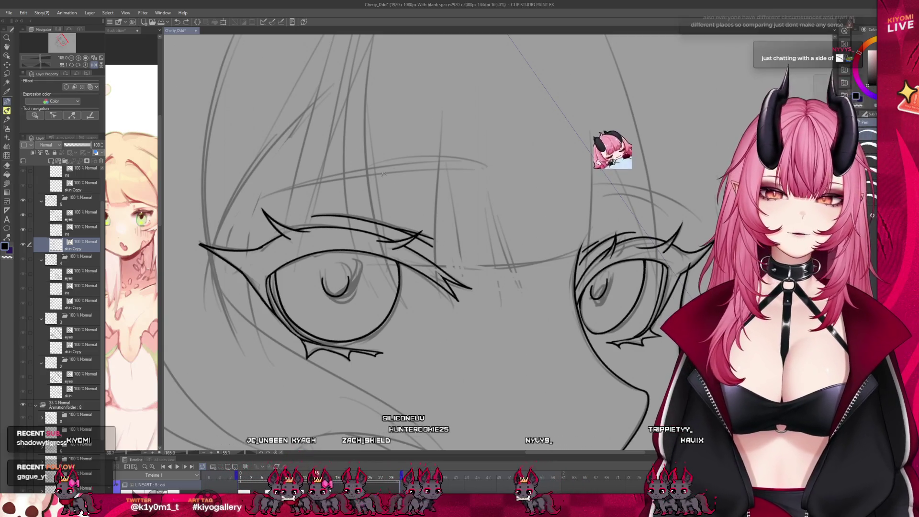
- Draw and undo several trial eyebrow arcs above the left eye
{"action": "left_click_drag", "start_coordinate": [255, 203], "coordinate": [467, 163]}
{"action": "key", "text": "ctrl+z"}
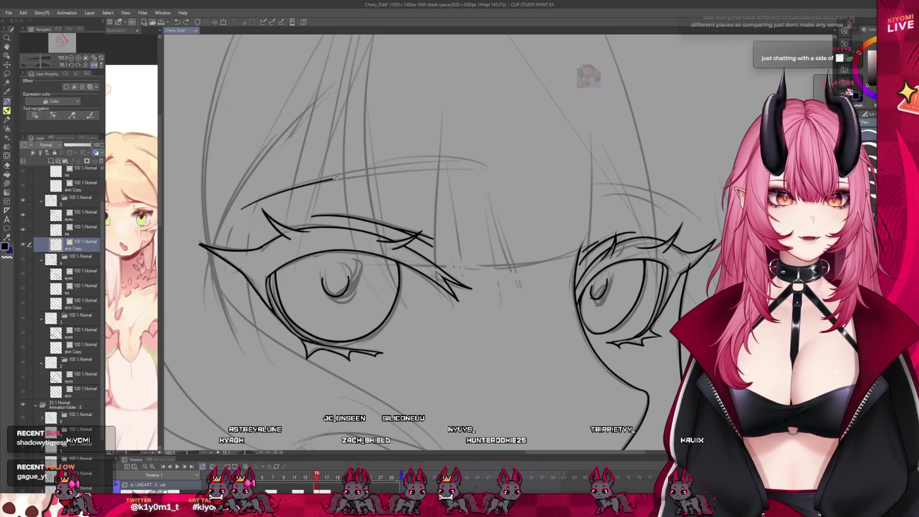
{"action": "left_click_drag", "start_coordinate": [244, 207], "coordinate": [458, 170]}
{"action": "key", "text": "ctrl+z"}
{"action": "left_click_drag", "start_coordinate": [247, 201], "coordinate": [470, 169]}
{"action": "key", "text": "ctrl+z"}
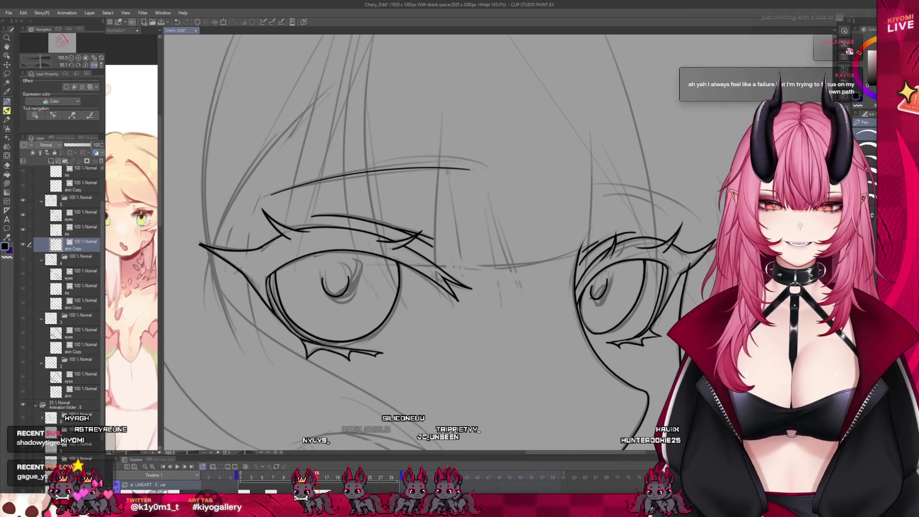
{"action": "key", "text": "ctrl+z"}
{"action": "left_click_drag", "start_coordinate": [259, 199], "coordinate": [470, 172]}
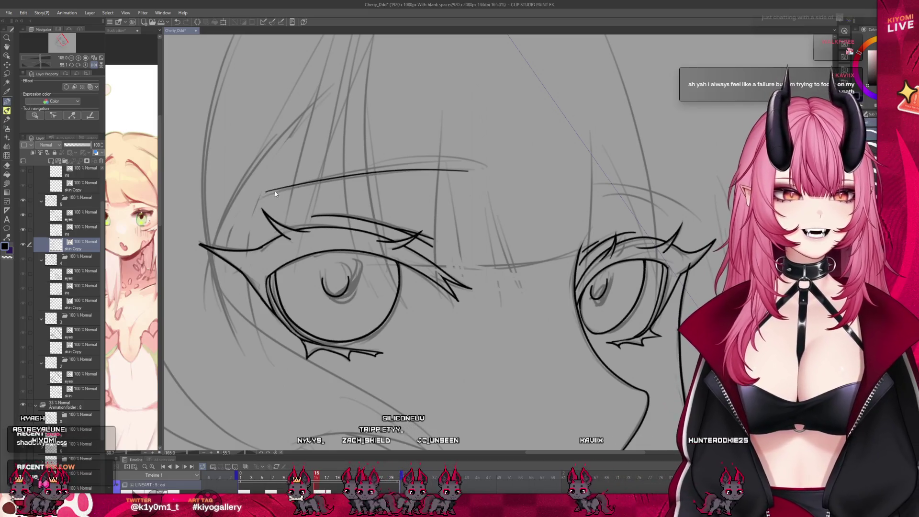
{"action": "key", "text": "ctrl+z"}
{"action": "left_click_drag", "start_coordinate": [249, 207], "coordinate": [391, 165]}
{"action": "key", "text": "ctrl+z"}
{"action": "key", "text": "ctrl+z"}
{"action": "left_click_drag", "start_coordinate": [259, 199], "coordinate": [467, 174]}
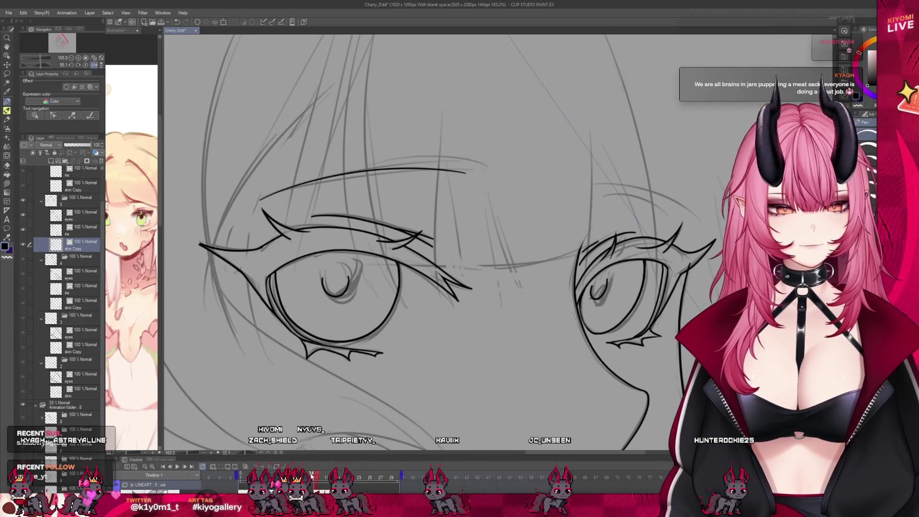
- Step to frame 14 and back to 15, then ink the final eyebrow arc
{"action": "left_click", "coordinate": [311, 474]}
{"action": "key", "text": "Right"}
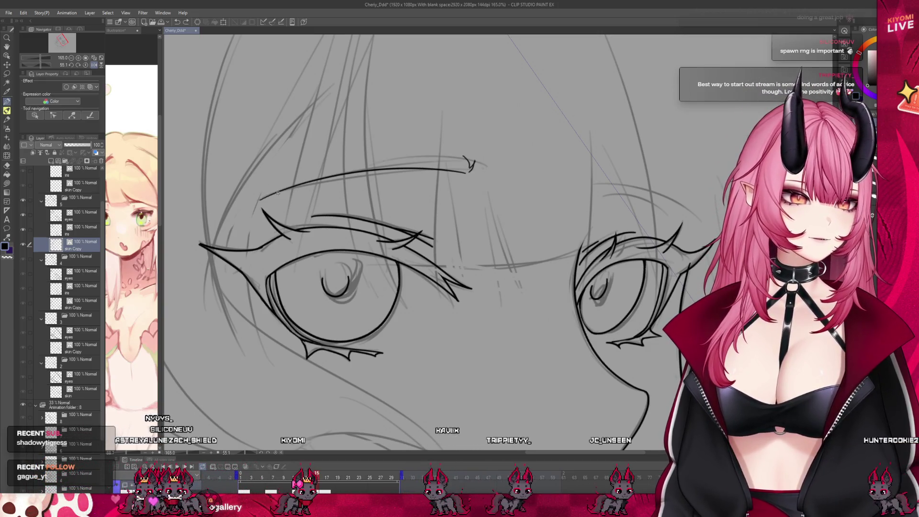
{"action": "left_click_drag", "start_coordinate": [261, 198], "coordinate": [440, 157]}
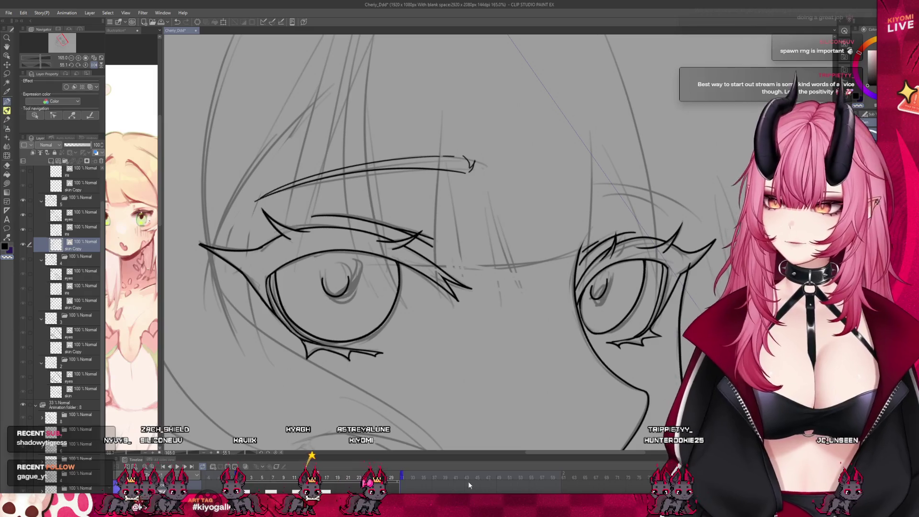
- Select the eyes and iris layers together in the Layer palette
{"action": "scroll", "coordinate": [488, 202], "scroll_direction": "down", "scroll_amount": 5}
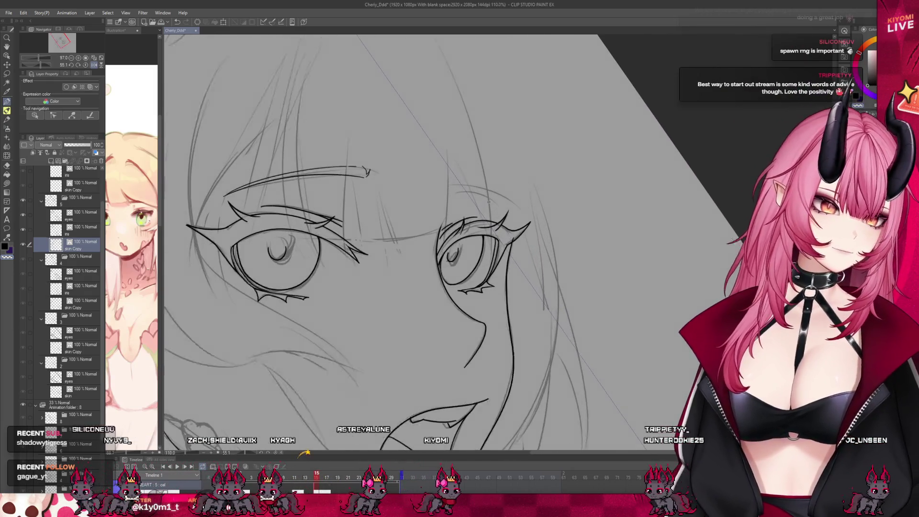
{"action": "scroll", "coordinate": [287, 177], "scroll_direction": "up", "scroll_amount": 2}
{"action": "left_click", "coordinate": [56, 230]}
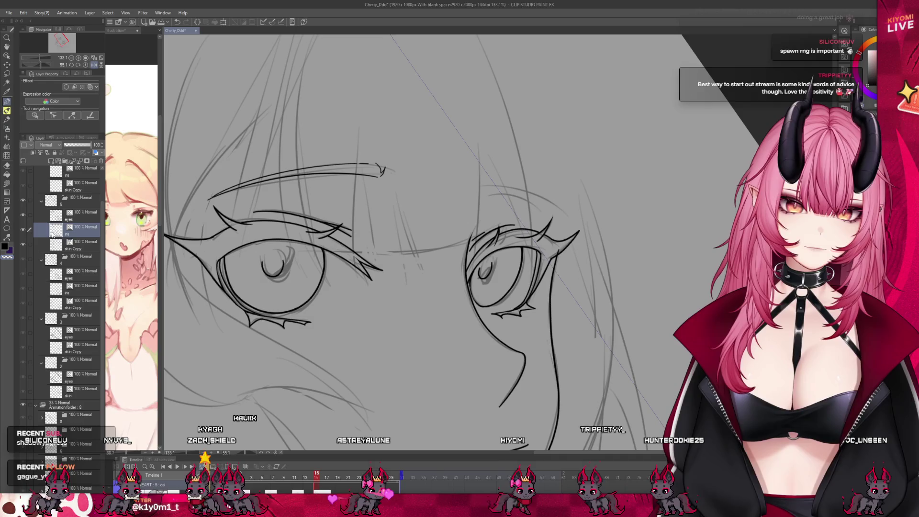
{"action": "left_click", "coordinate": [56, 215]}
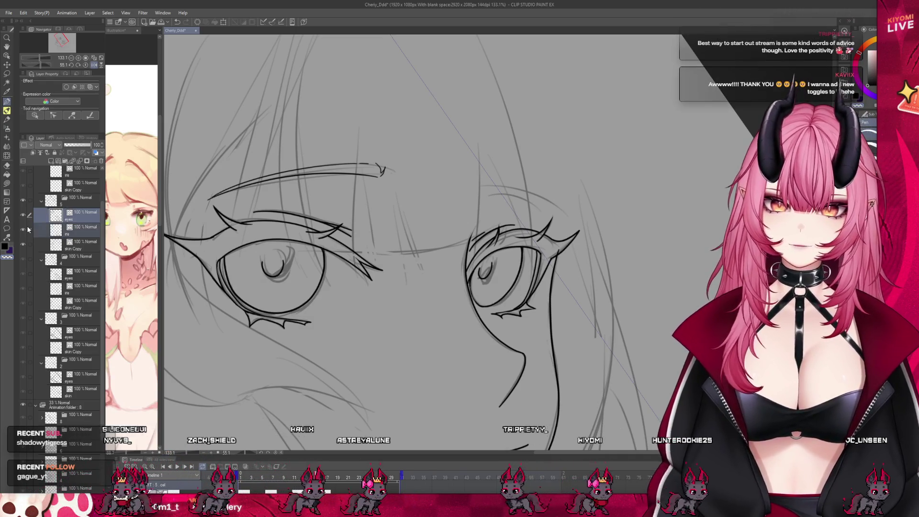
{"action": "left_click", "coordinate": [30, 230]}
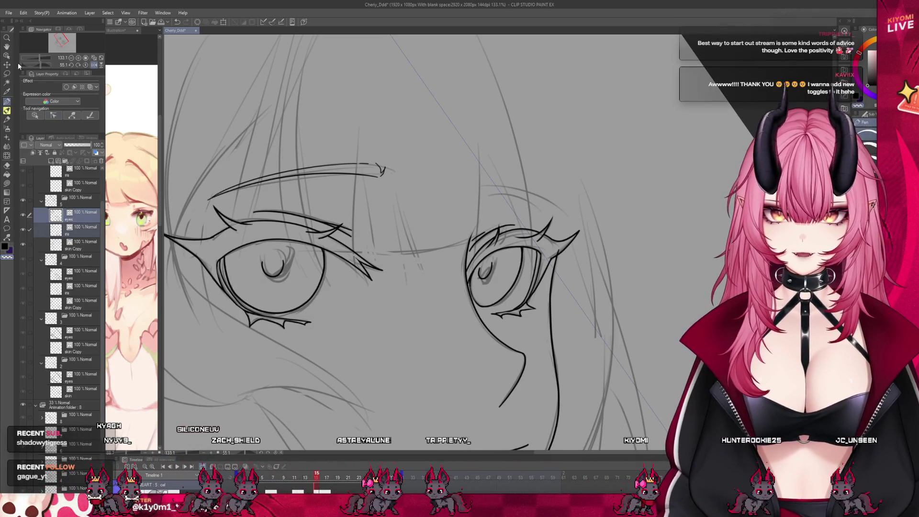
{"action": "scroll", "coordinate": [247, 246], "scroll_direction": "down", "scroll_amount": 1}
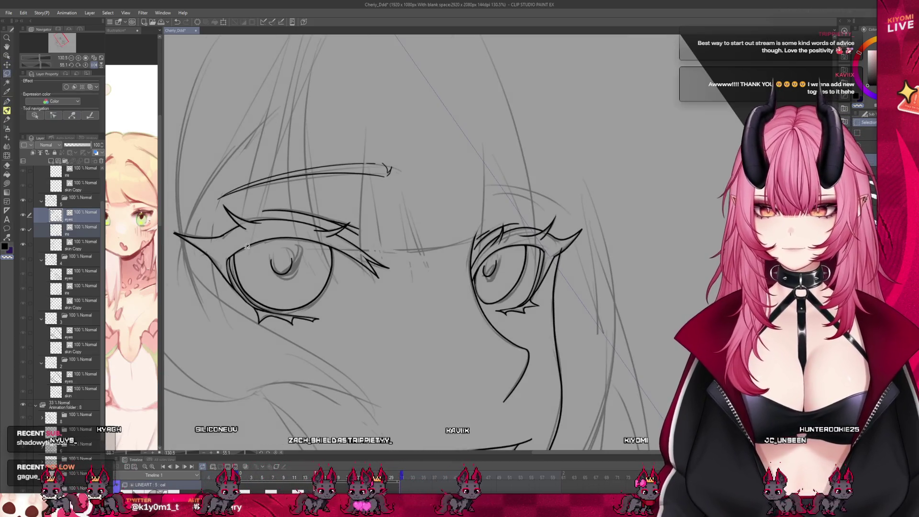
- Lasso the left eye, enlarge it slightly and squash it from the top
{"action": "left_click_drag", "start_coordinate": [393, 235], "coordinate": [186, 282]}
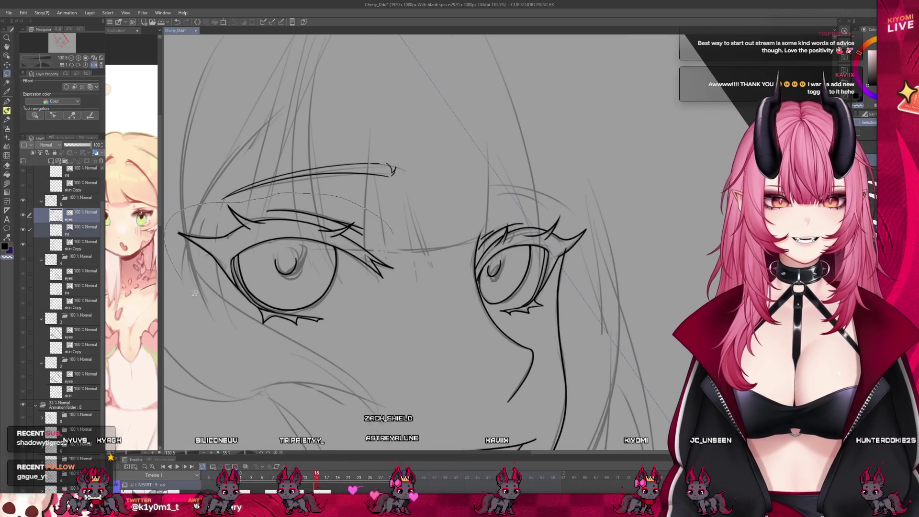
{"action": "left_click_drag", "start_coordinate": [432, 233], "coordinate": [434, 237]}
{"action": "key", "text": "ctrl+d"}
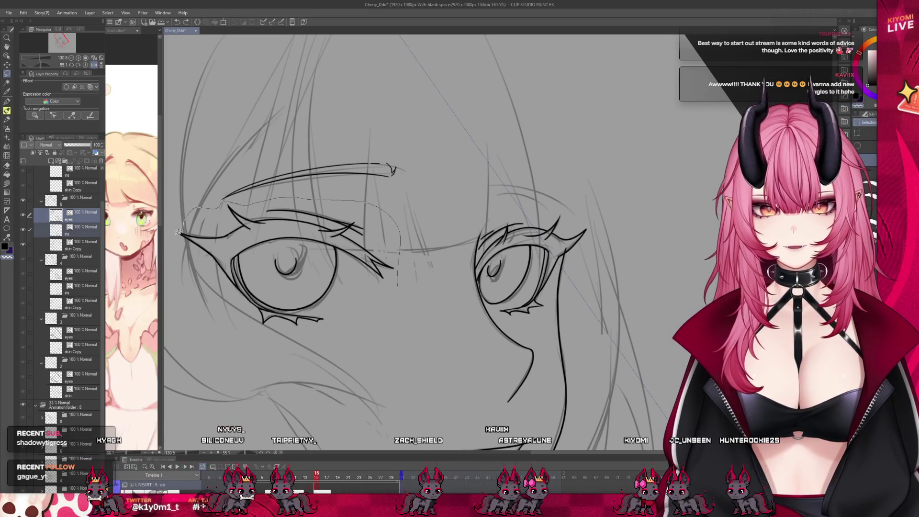
{"action": "left_click_drag", "start_coordinate": [218, 303], "coordinate": [400, 282]}
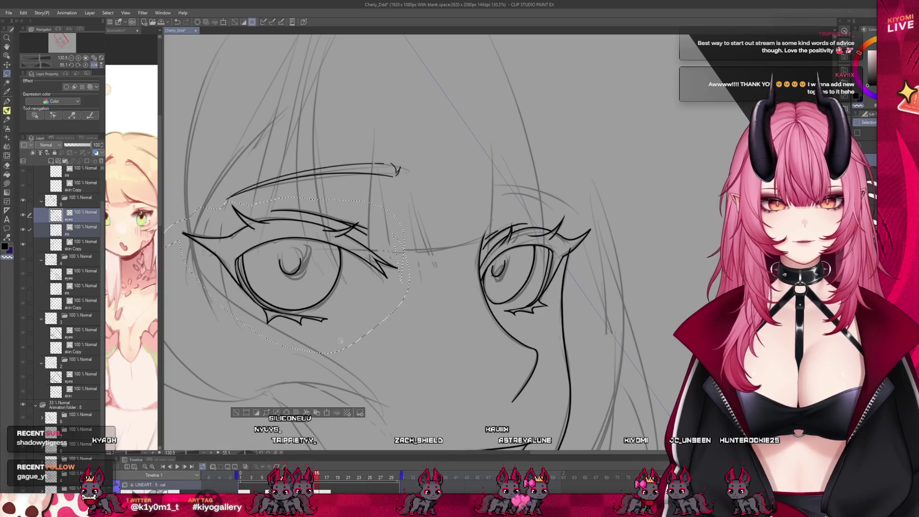
{"action": "key", "text": "ctrl+t"}
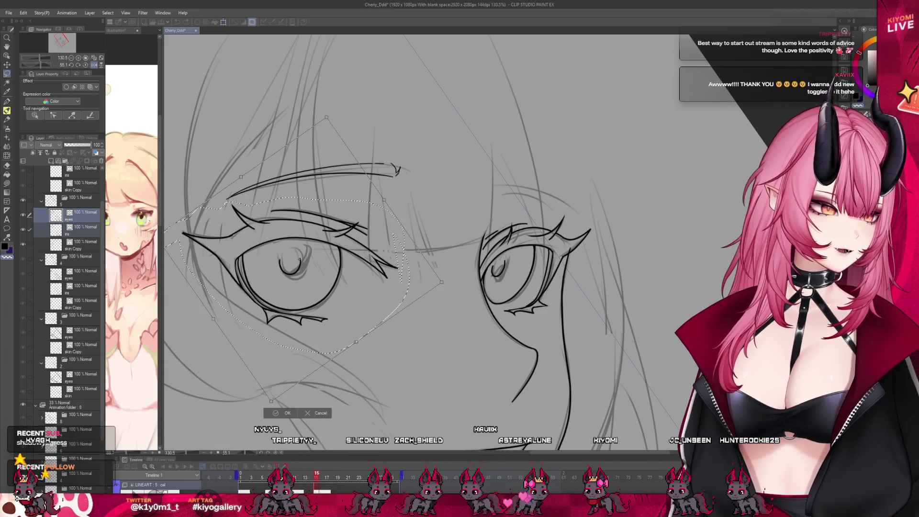
{"action": "scroll", "coordinate": [299, 259], "scroll_direction": "down", "scroll_amount": 2}
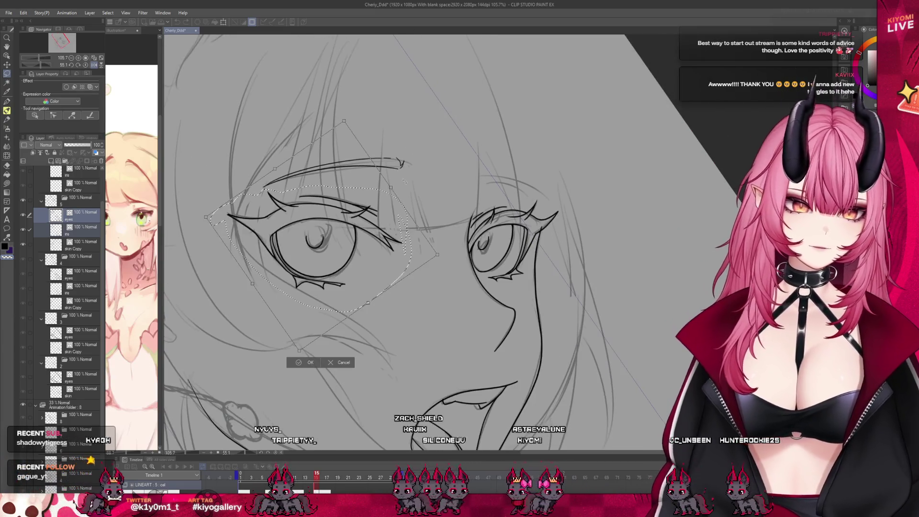
{"action": "left_click_drag", "start_coordinate": [437, 255], "coordinate": [443, 247]}
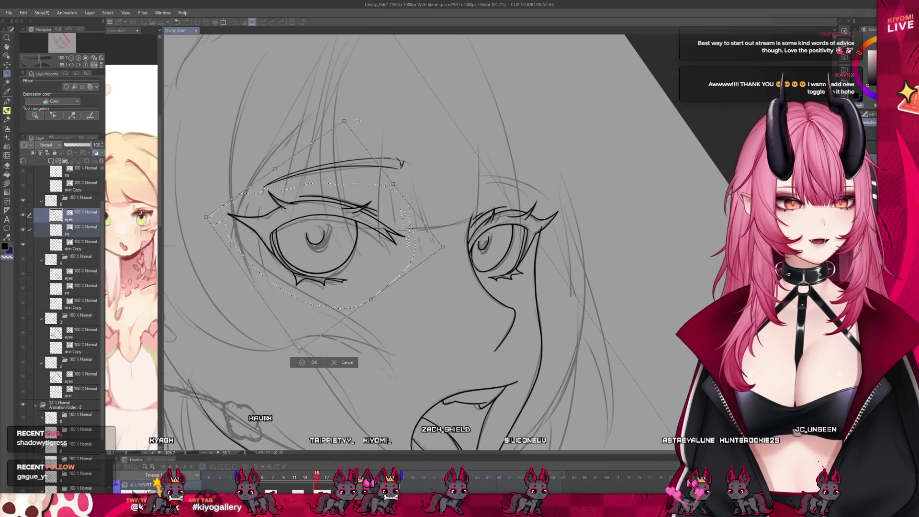
{"action": "left_click_drag", "start_coordinate": [345, 123], "coordinate": [343, 131]}
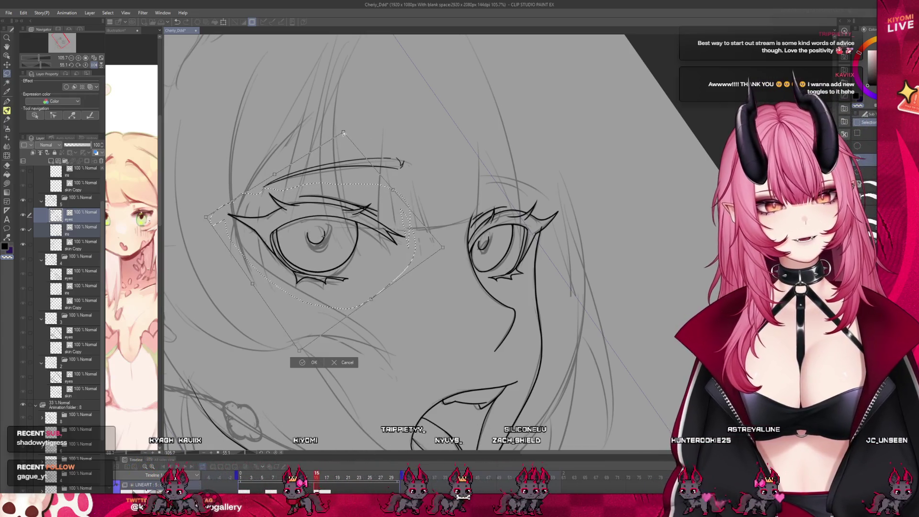
{"action": "scroll", "coordinate": [345, 211], "scroll_direction": "down", "scroll_amount": 1}
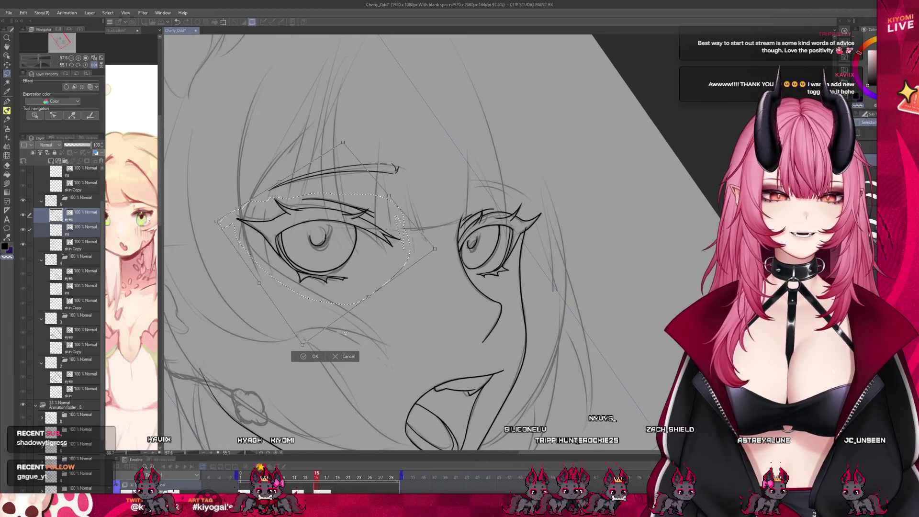
{"action": "key", "text": "Return"}
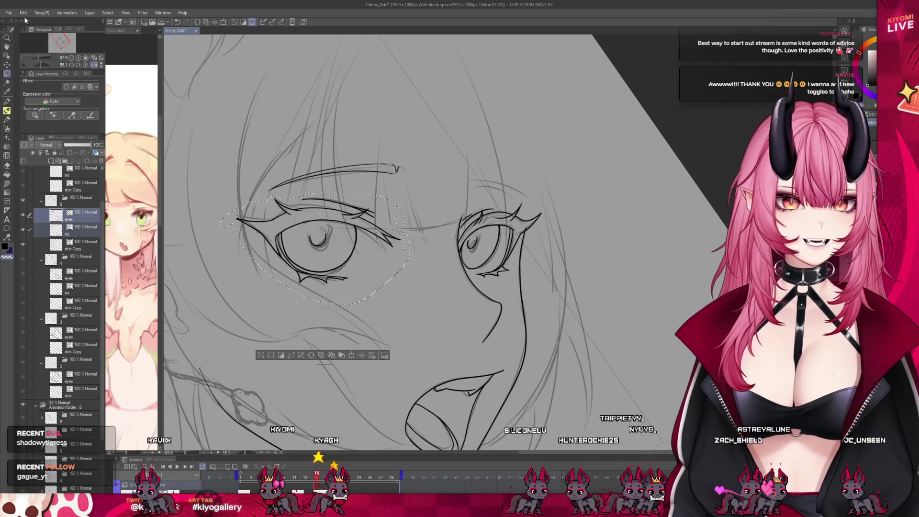
- Scale and rotate the left eye a second time, then deselect
{"action": "left_click", "coordinate": [23, 13]}
{"action": "key", "text": "ctrl+t"}
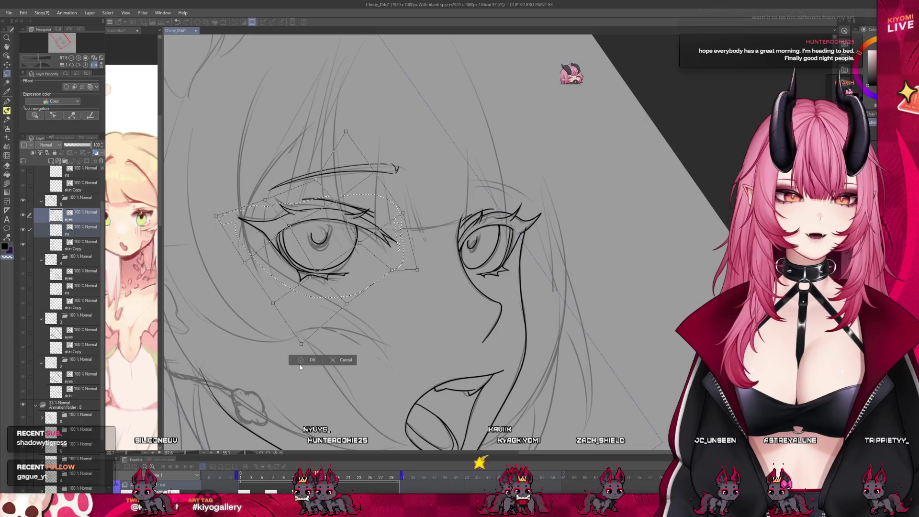
{"action": "key", "text": "Return"}
{"action": "scroll", "coordinate": [338, 238], "scroll_direction": "down", "scroll_amount": 2}
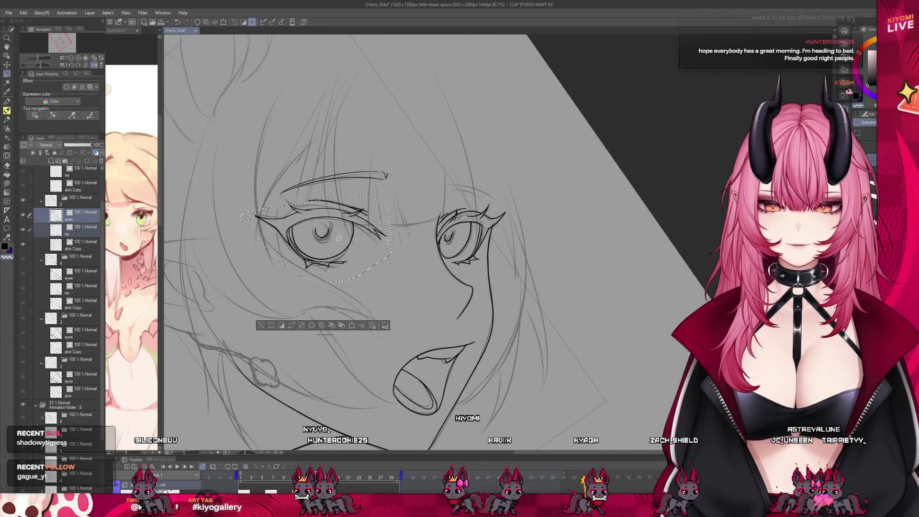
{"action": "key", "text": "ctrl+d"}
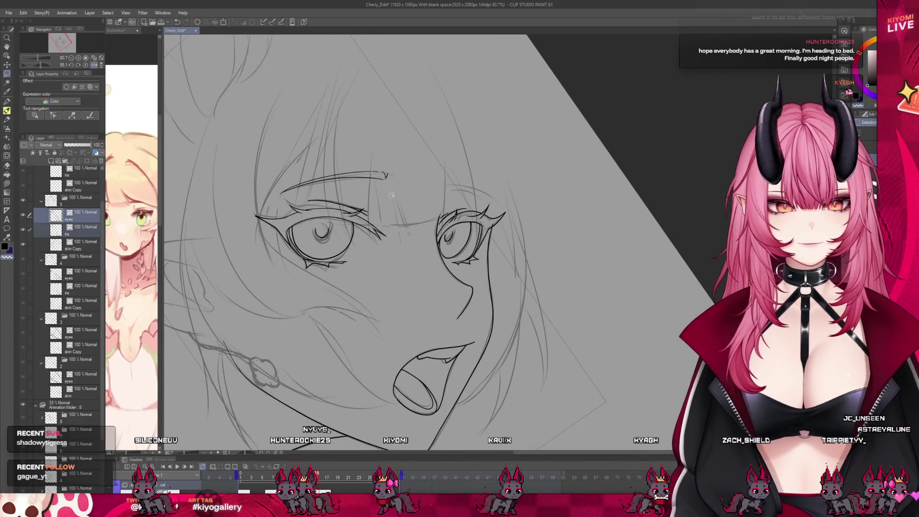
{"action": "scroll", "coordinate": [414, 190], "scroll_direction": "up", "scroll_amount": 3}
{"action": "scroll", "coordinate": [414, 190], "scroll_direction": "up", "scroll_amount": 2}
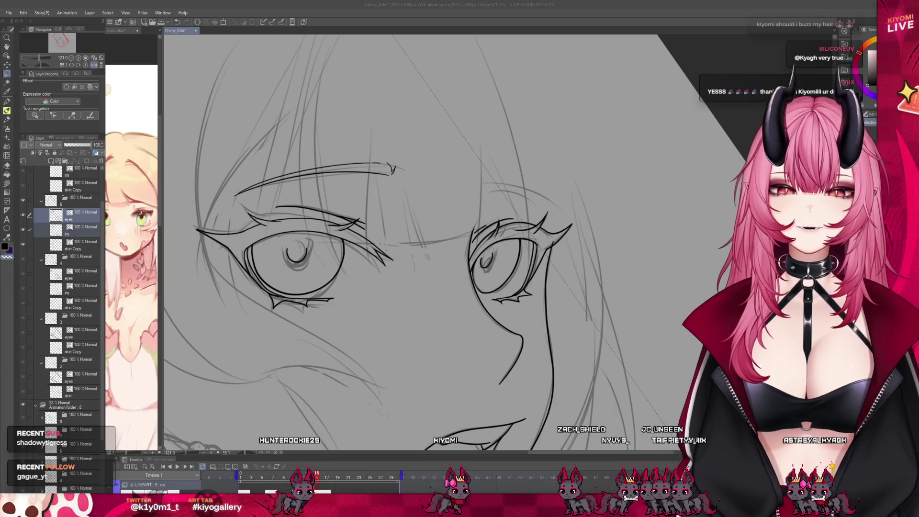
{"action": "scroll", "coordinate": [402, 239], "scroll_direction": "down", "scroll_amount": 2}
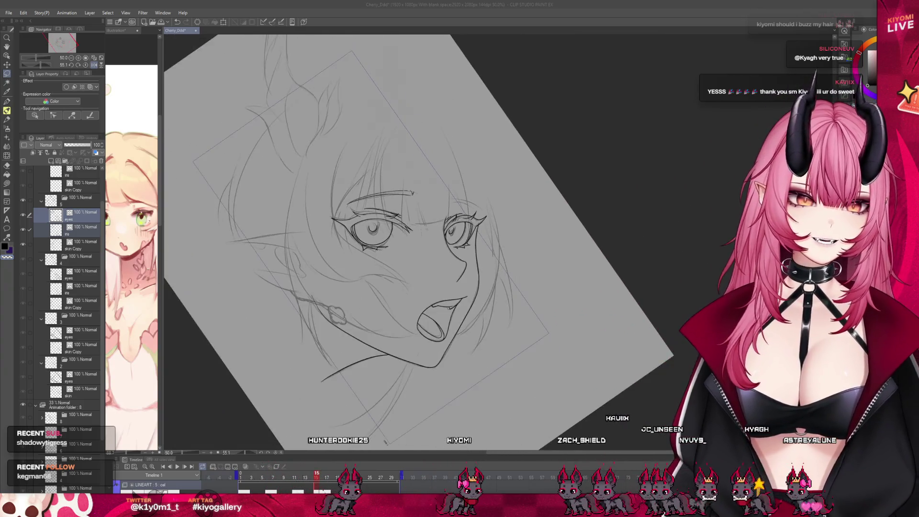
{"action": "scroll", "coordinate": [402, 239], "scroll_direction": "down", "scroll_amount": 1}
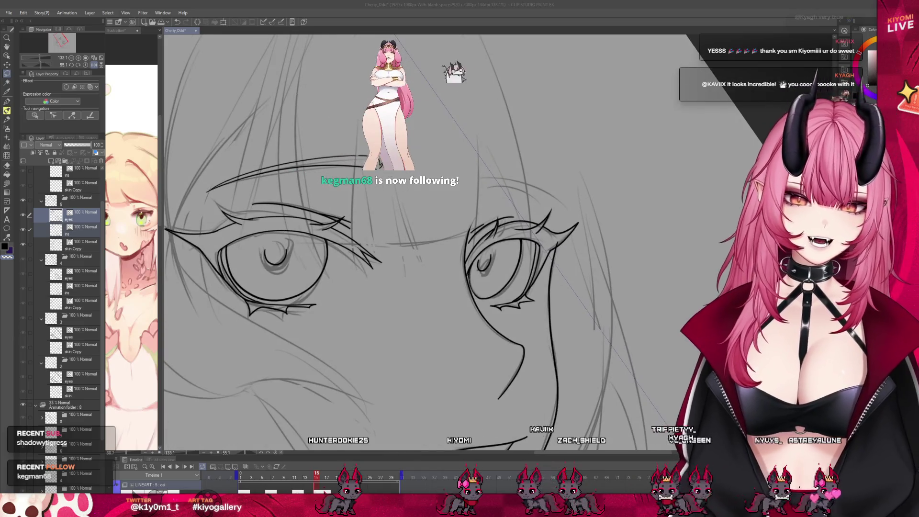
{"action": "scroll", "coordinate": [402, 239], "scroll_direction": "down", "scroll_amount": 1}
{"action": "scroll", "coordinate": [340, 212], "scroll_direction": "up", "scroll_amount": 4}
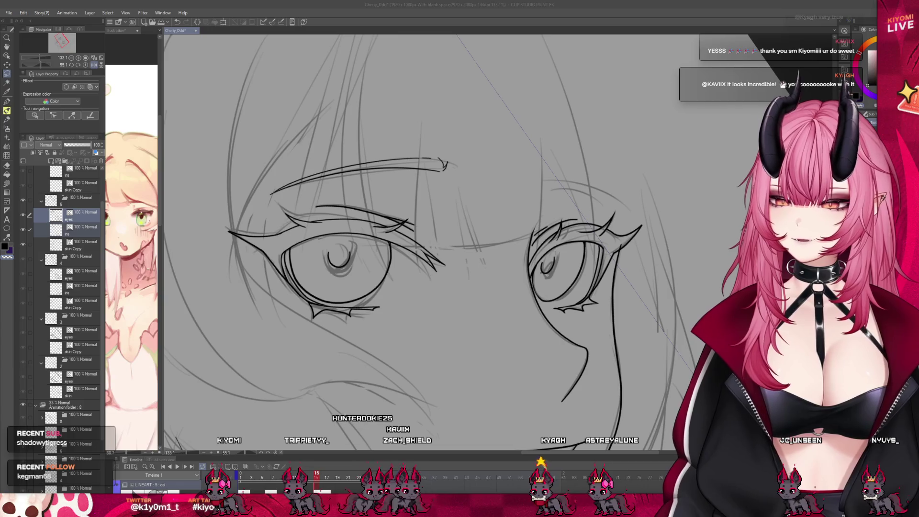
{"action": "scroll", "coordinate": [564, 207], "scroll_direction": "down", "scroll_amount": 4}
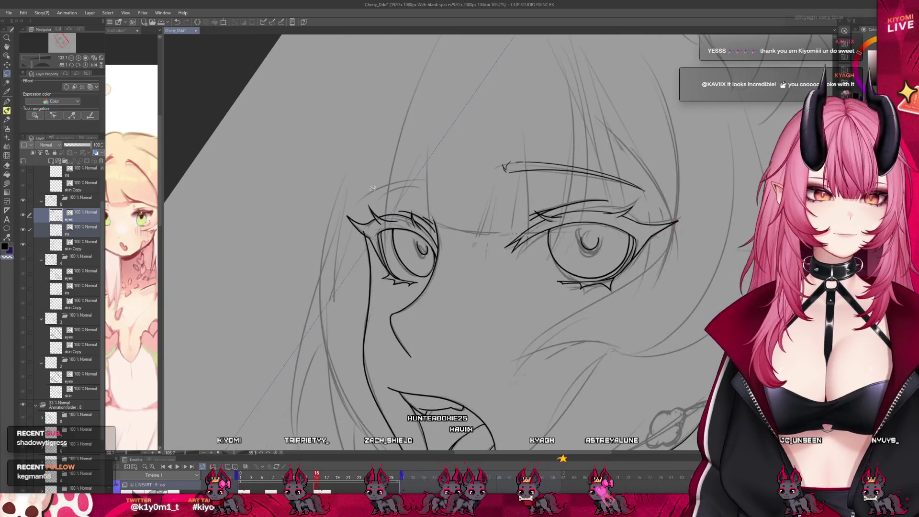
{"action": "scroll", "coordinate": [563, 207], "scroll_direction": "up", "scroll_amount": 1}
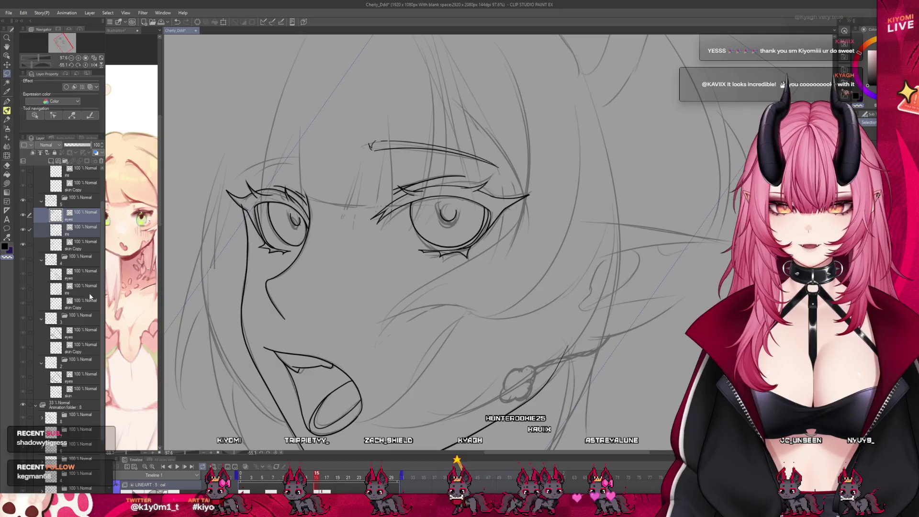
- Lasso the left eye, shrink it slightly with Ctrl+T, confirm, and deselect
{"action": "scroll", "coordinate": [395, 190], "scroll_direction": "up", "scroll_amount": 2}
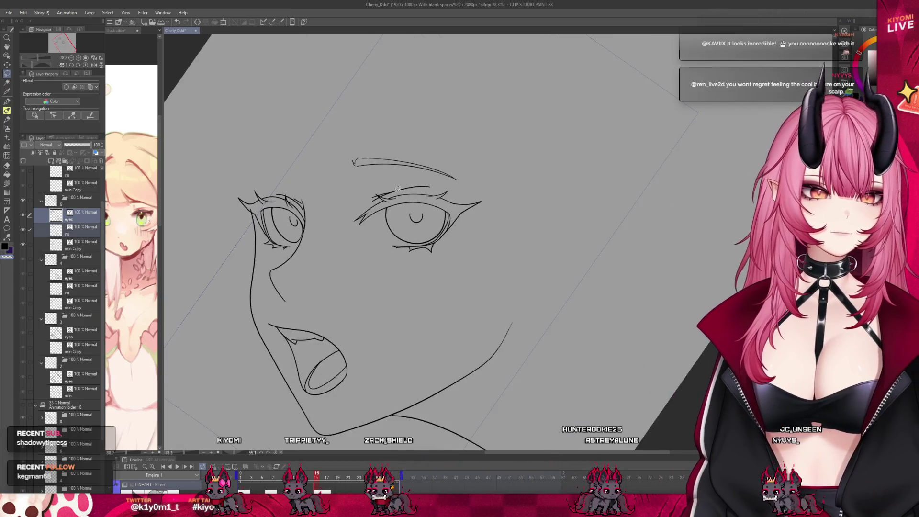
{"action": "scroll", "coordinate": [394, 194], "scroll_direction": "down", "scroll_amount": 3}
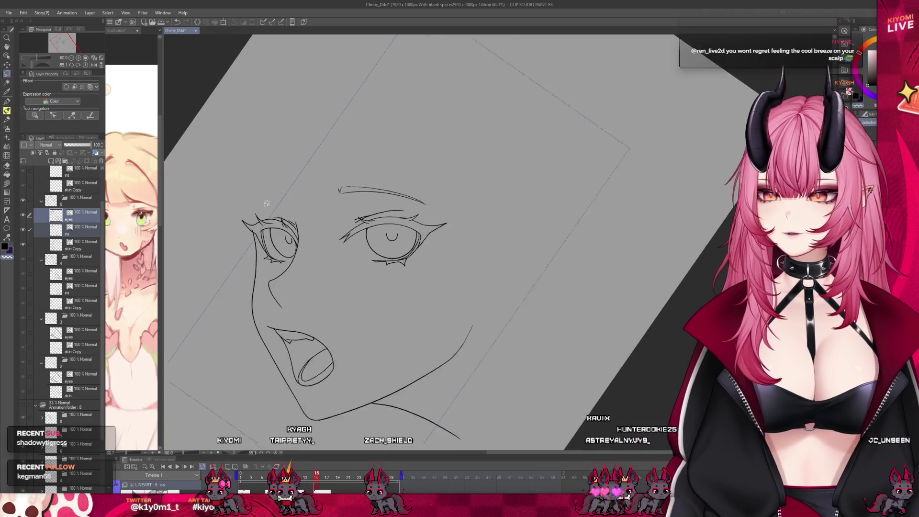
{"action": "scroll", "coordinate": [248, 218], "scroll_direction": "up", "scroll_amount": 2}
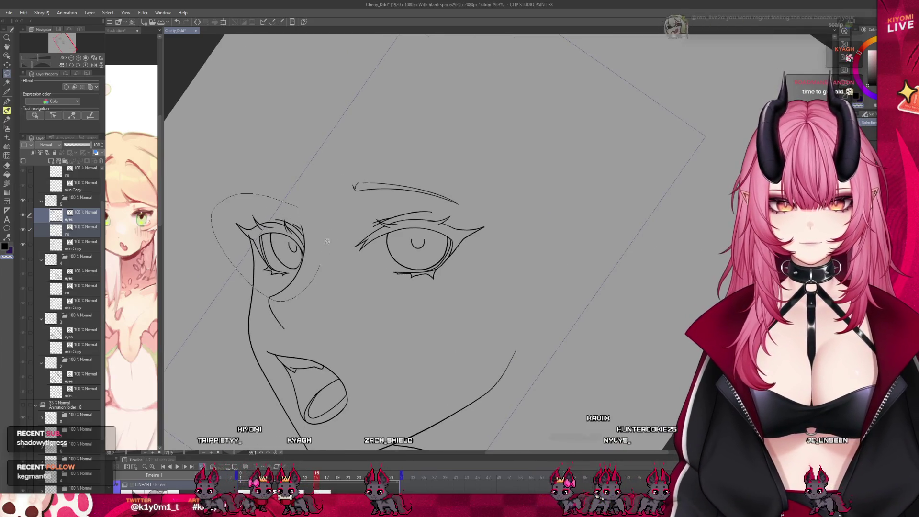
{"action": "left_click_drag", "start_coordinate": [324, 253], "coordinate": [313, 280]}
{"action": "key", "text": "ctrl+t"}
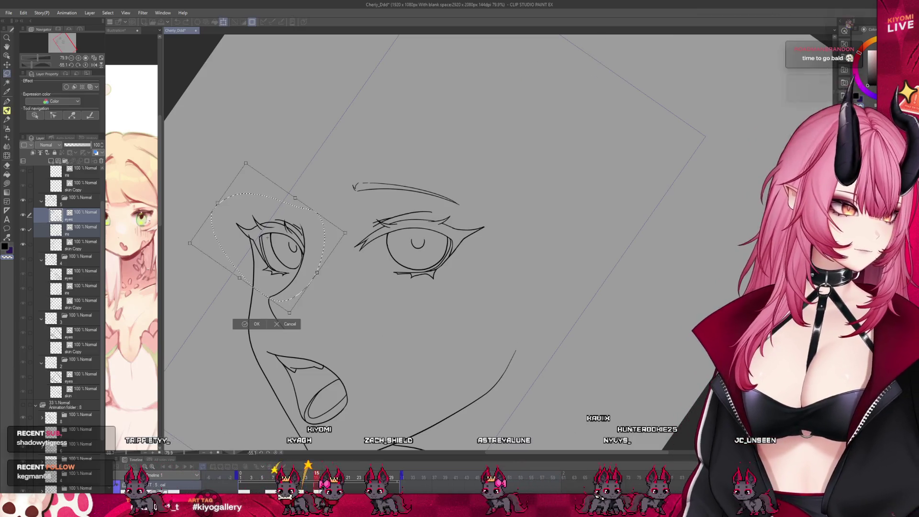
{"action": "left_click_drag", "start_coordinate": [289, 312], "coordinate": [301, 284]}
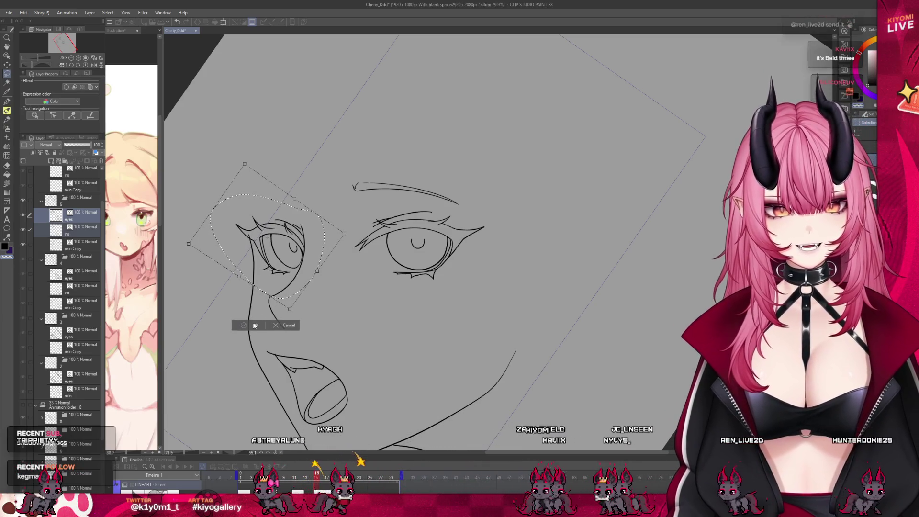
{"action": "left_click", "coordinate": [251, 324]}
{"action": "key", "text": "ctrl+d"}
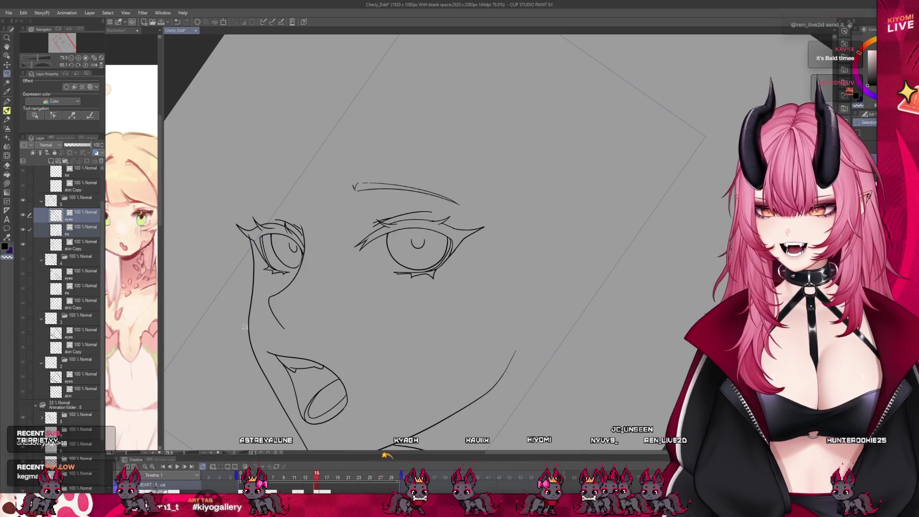
{"action": "scroll", "coordinate": [344, 176], "scroll_direction": "down", "scroll_amount": 3}
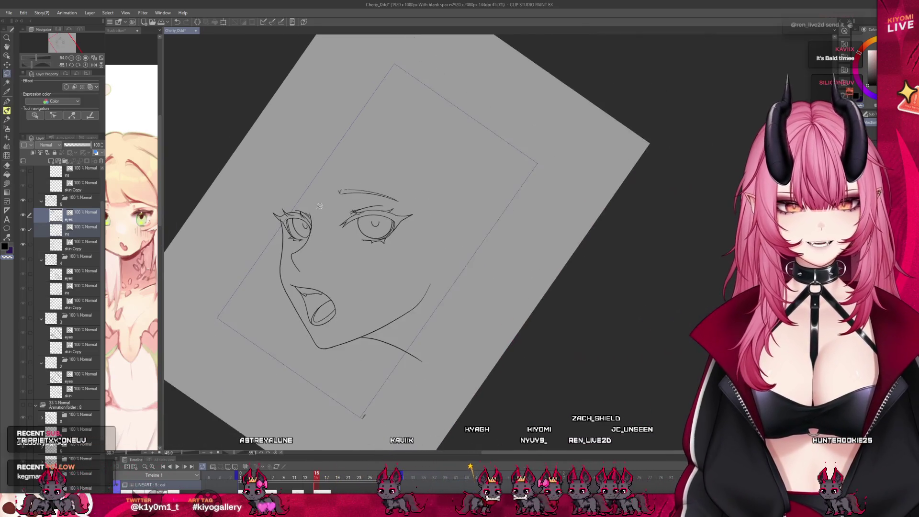
- Reset the canvas rotation, zoom in on the face, and select the iris layer
{"action": "scroll", "coordinate": [325, 276], "scroll_direction": "up", "scroll_amount": 2}
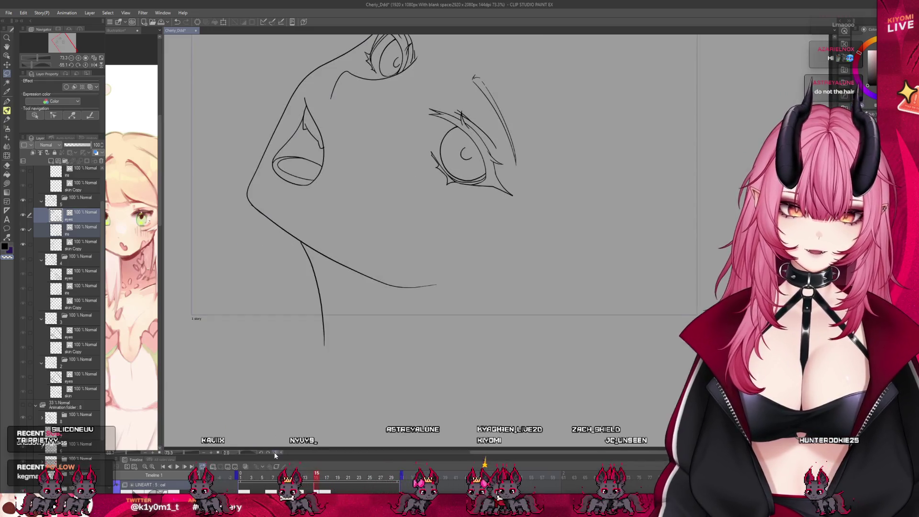
{"action": "key", "text": "ctrl+0"}
{"action": "key", "text": "ctrl+plus"}
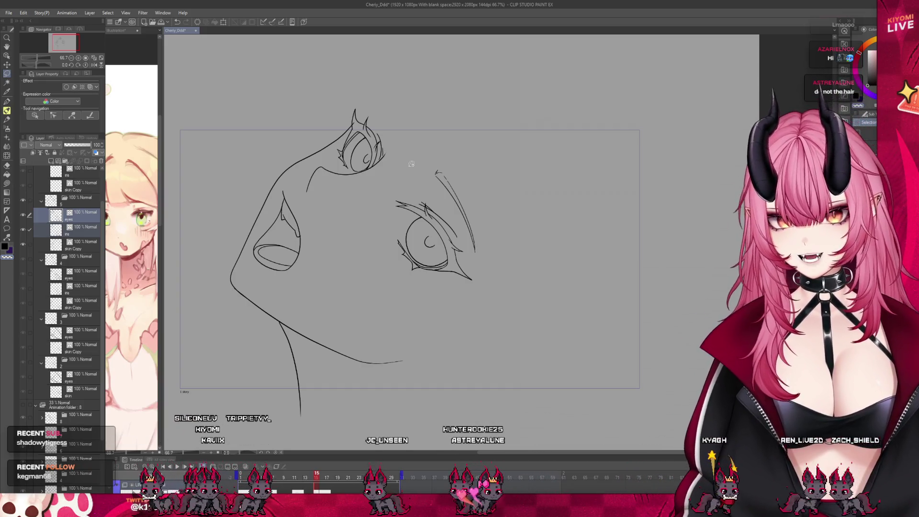
{"action": "scroll", "coordinate": [338, 150], "scroll_direction": "up", "scroll_amount": 1}
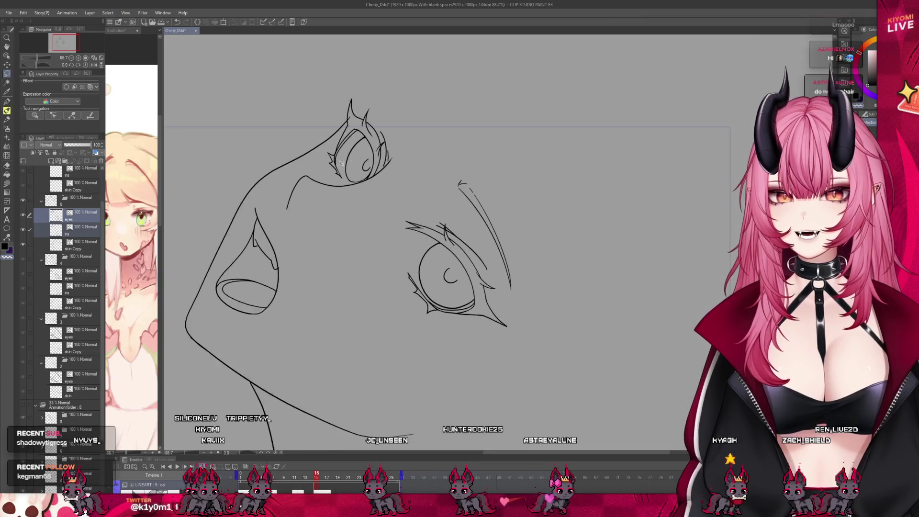
{"action": "left_click", "coordinate": [63, 230]}
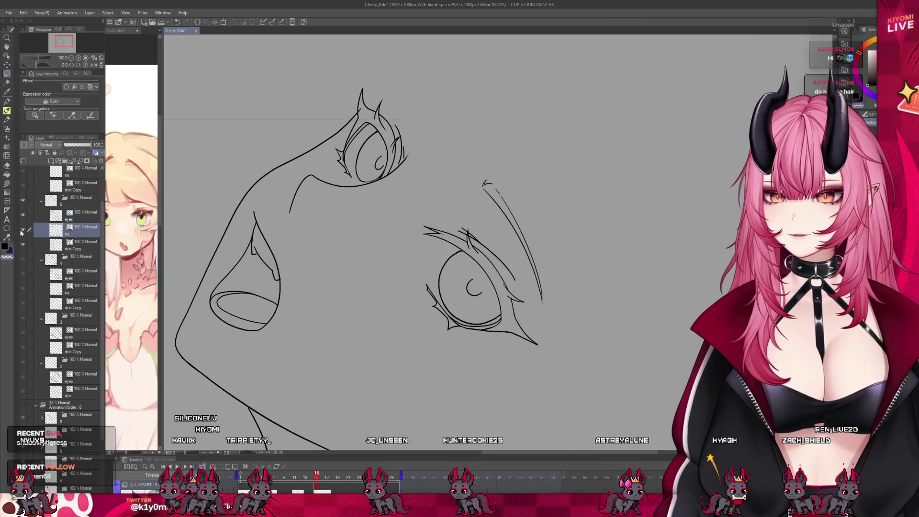
{"action": "left_click", "coordinate": [22, 230]}
{"action": "left_click", "coordinate": [22, 230]}
{"action": "scroll", "coordinate": [335, 175], "scroll_direction": "down", "scroll_amount": 2}
{"action": "scroll", "coordinate": [342, 175], "scroll_direction": "up", "scroll_amount": 1}
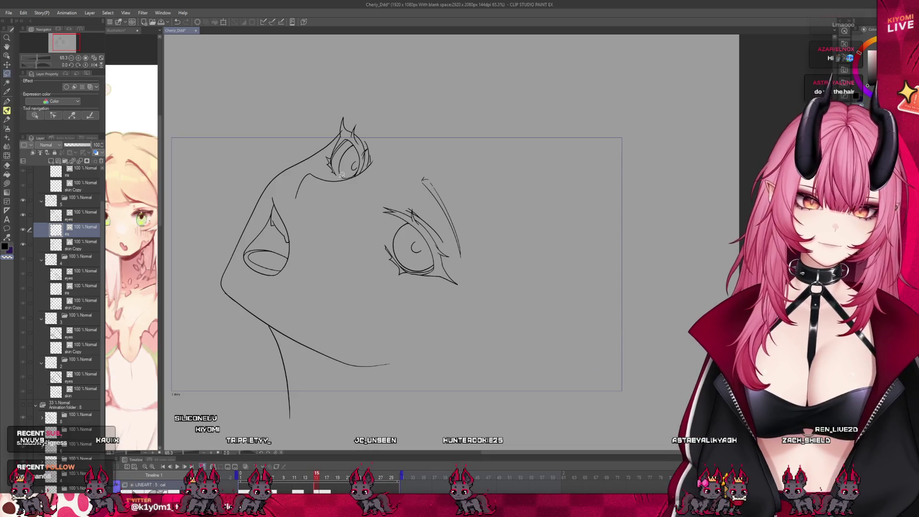
{"action": "left_click", "coordinate": [317, 476]}
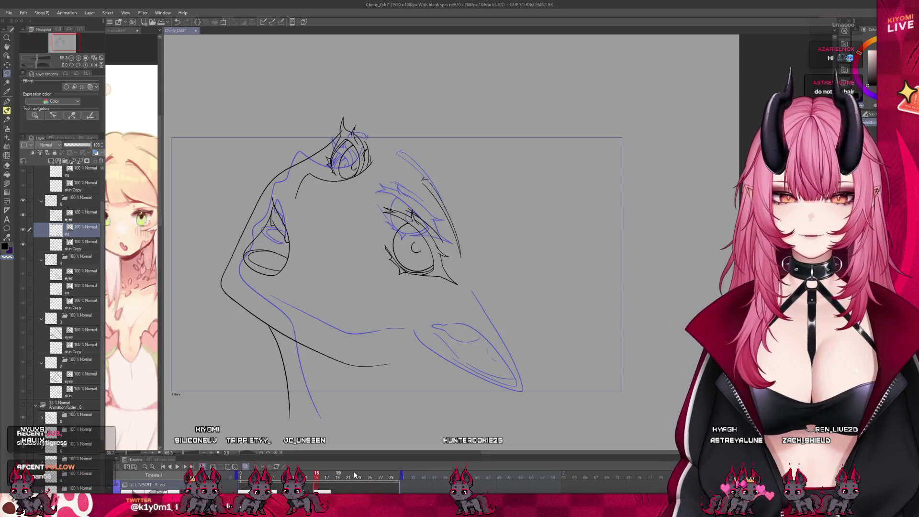
{"action": "key", "text": "space"}
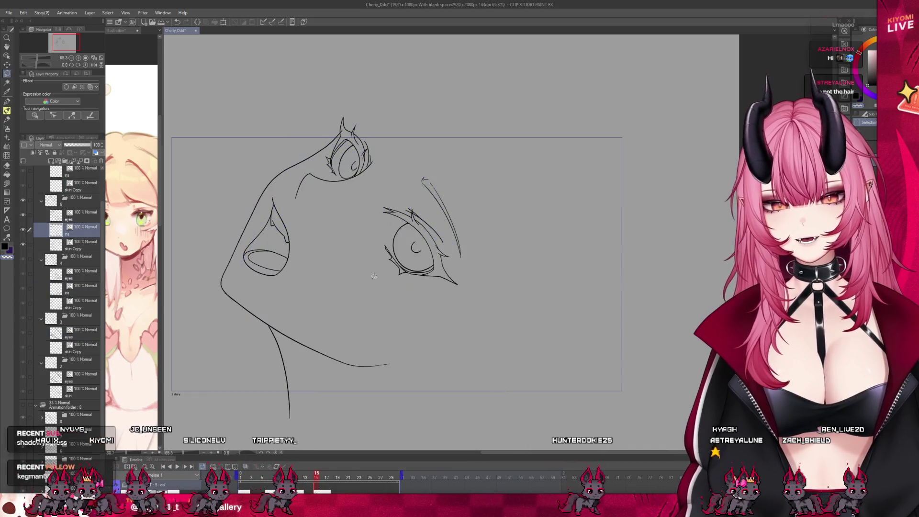
{"action": "scroll", "coordinate": [380, 217], "scroll_direction": "up", "scroll_amount": 1}
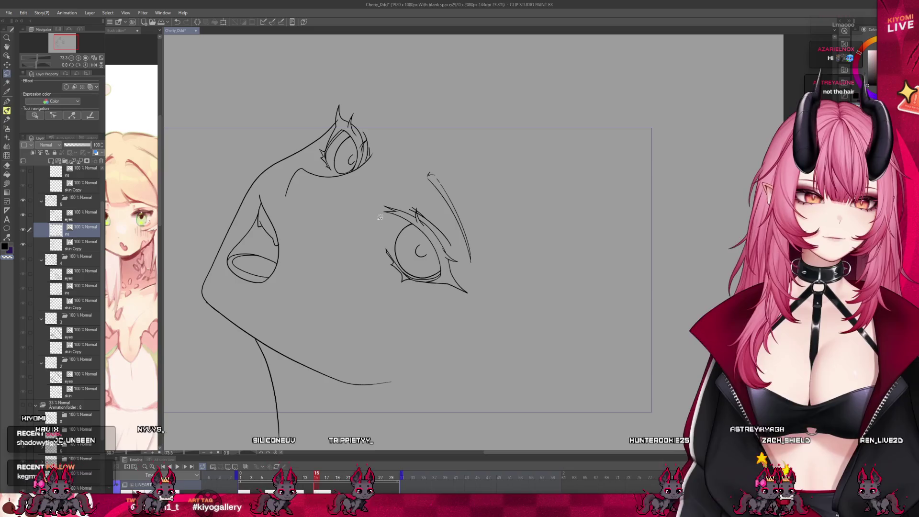
{"action": "scroll", "coordinate": [378, 106], "scroll_direction": "up", "scroll_amount": 2}
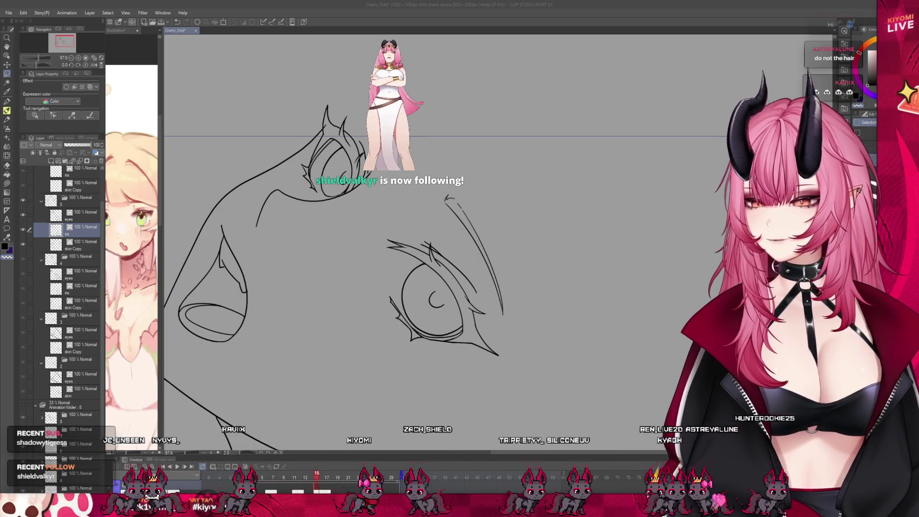
{"action": "scroll", "coordinate": [434, 274], "scroll_direction": "down", "scroll_amount": 2}
{"action": "scroll", "coordinate": [402, 265], "scroll_direction": "up", "scroll_amount": 2}
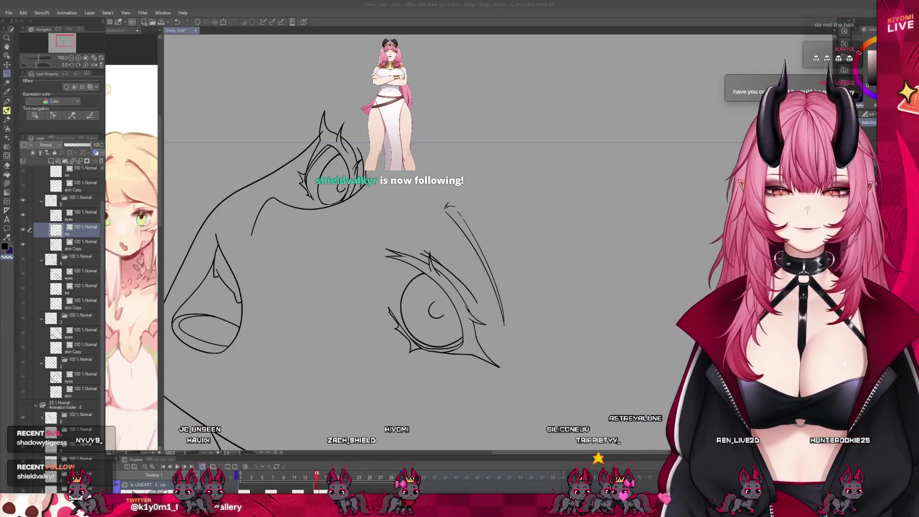
{"action": "scroll", "coordinate": [431, 268], "scroll_direction": "down", "scroll_amount": 2}
{"action": "scroll", "coordinate": [431, 268], "scroll_direction": "up", "scroll_amount": 3}
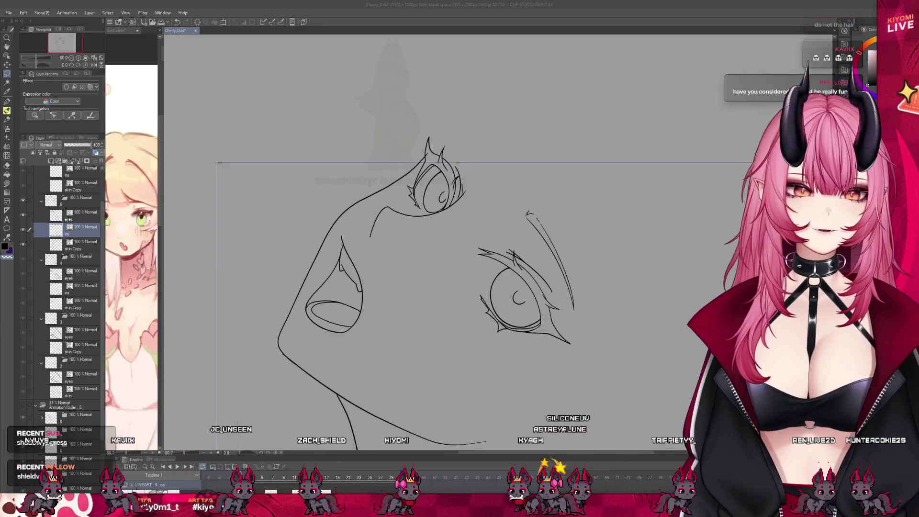
{"action": "left_click", "coordinate": [22, 246]}
{"action": "scroll", "coordinate": [307, 206], "scroll_direction": "down", "scroll_amount": 3}
{"action": "scroll", "coordinate": [308, 207], "scroll_direction": "up", "scroll_amount": 2}
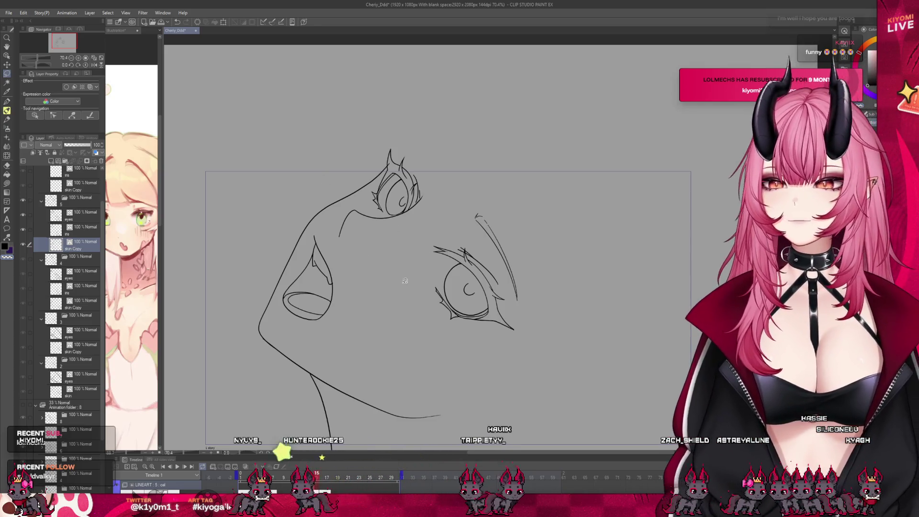
- Mirror the canvas view horizontally to check the face proportions
{"action": "scroll", "coordinate": [478, 261], "scroll_direction": "up", "scroll_amount": 3}
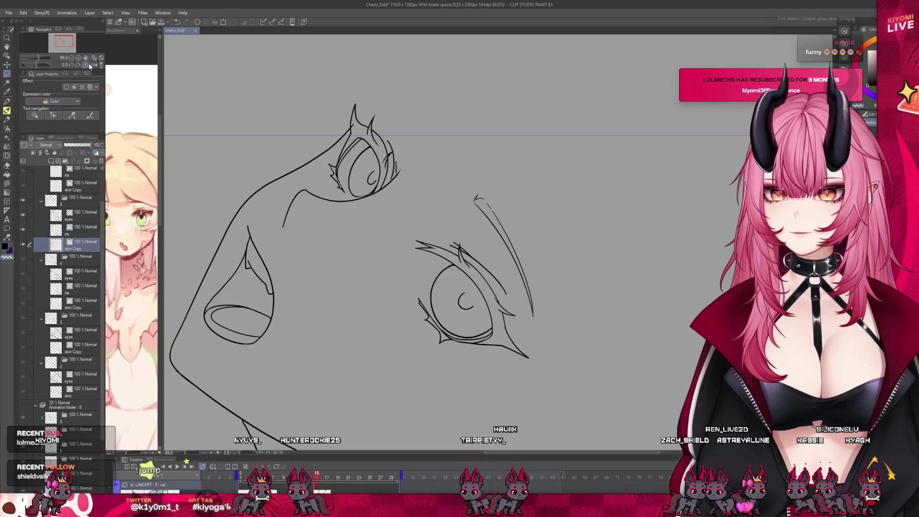
{"action": "left_click", "coordinate": [93, 64]}
{"action": "scroll", "coordinate": [254, 113], "scroll_direction": "down", "scroll_amount": 3}
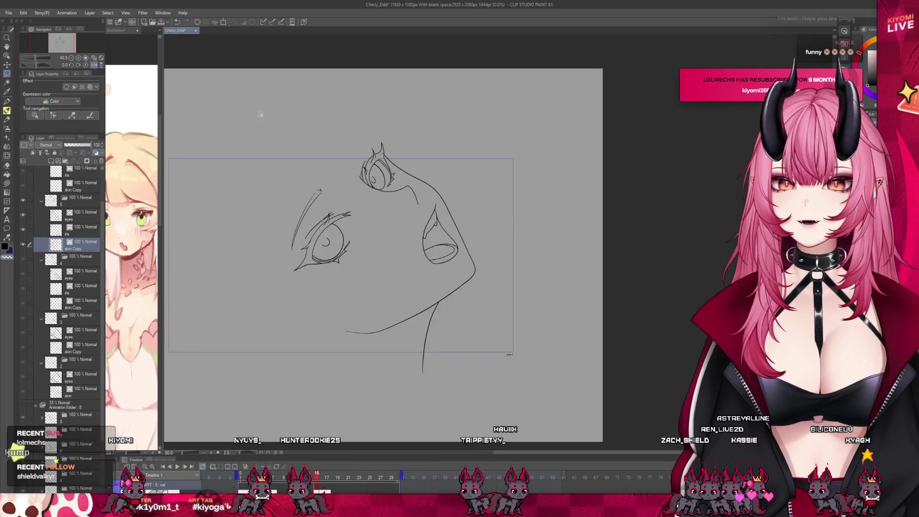
{"action": "scroll", "coordinate": [287, 158], "scroll_direction": "up", "scroll_amount": 2}
{"action": "scroll", "coordinate": [335, 216], "scroll_direction": "down", "scroll_amount": 3}
{"action": "scroll", "coordinate": [343, 230], "scroll_direction": "up", "scroll_amount": 1}
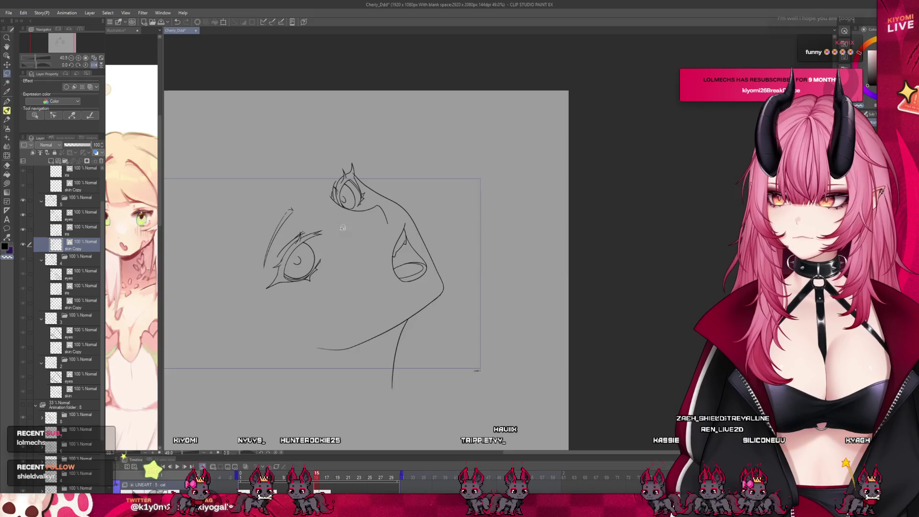
{"action": "scroll", "coordinate": [343, 230], "scroll_direction": "up", "scroll_amount": 2}
- Toggle the face outline lines off and on, then reveal the gray rough sketch
{"action": "left_click", "coordinate": [22, 244]}
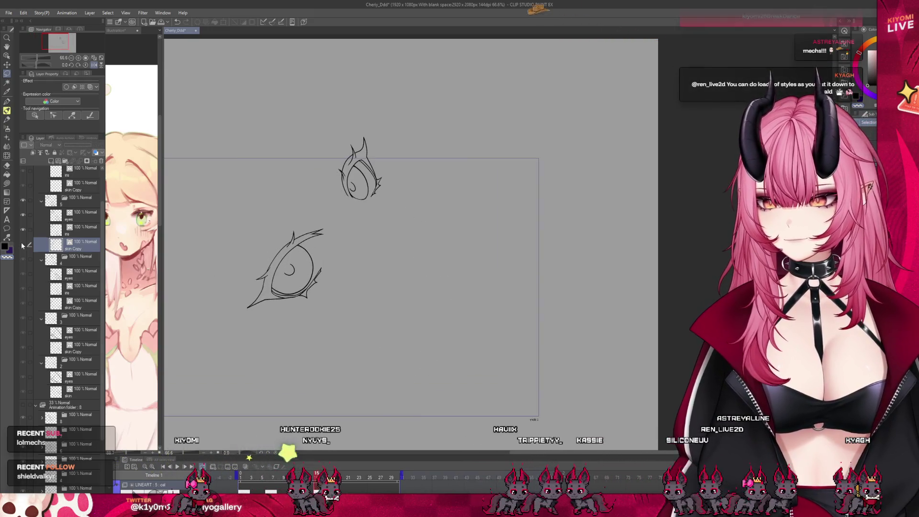
{"action": "left_click", "coordinate": [21, 246]}
{"action": "scroll", "coordinate": [320, 186], "scroll_direction": "up", "scroll_amount": 4}
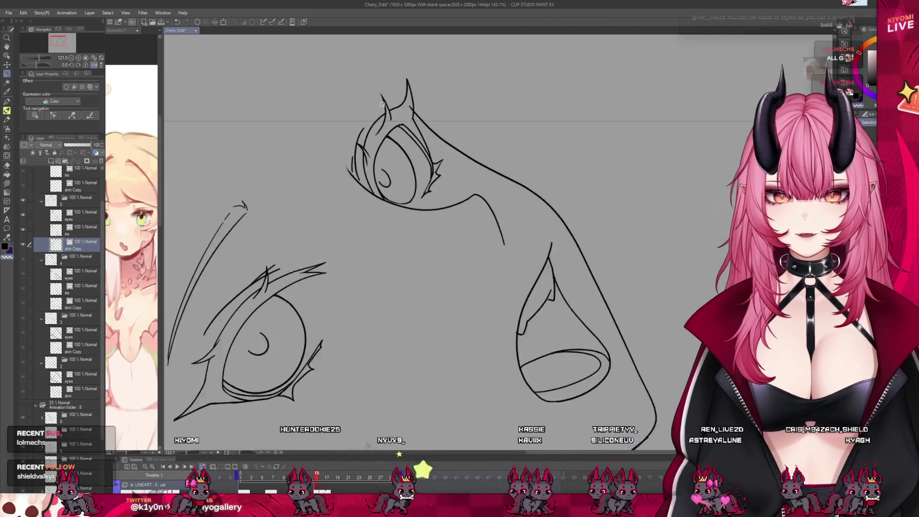
{"action": "scroll", "coordinate": [344, 76], "scroll_direction": "up", "scroll_amount": 1}
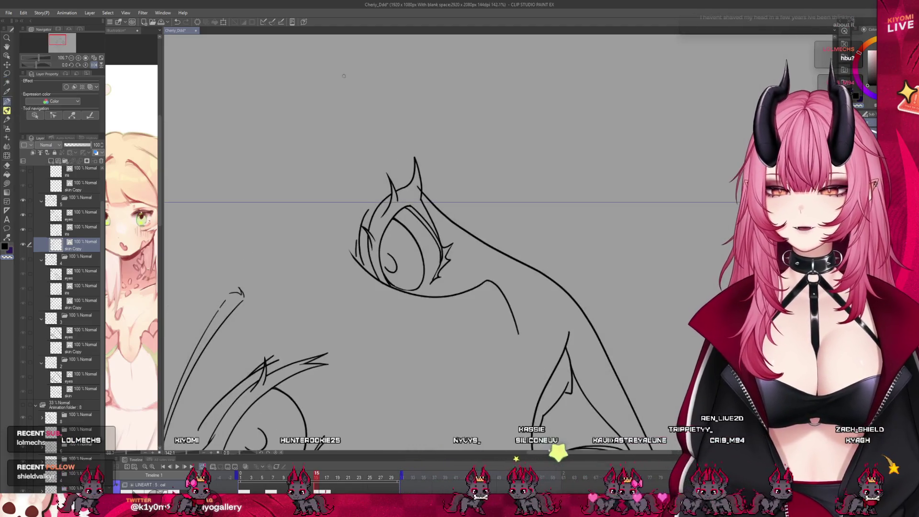
{"action": "scroll", "coordinate": [349, 151], "scroll_direction": "up", "scroll_amount": 1}
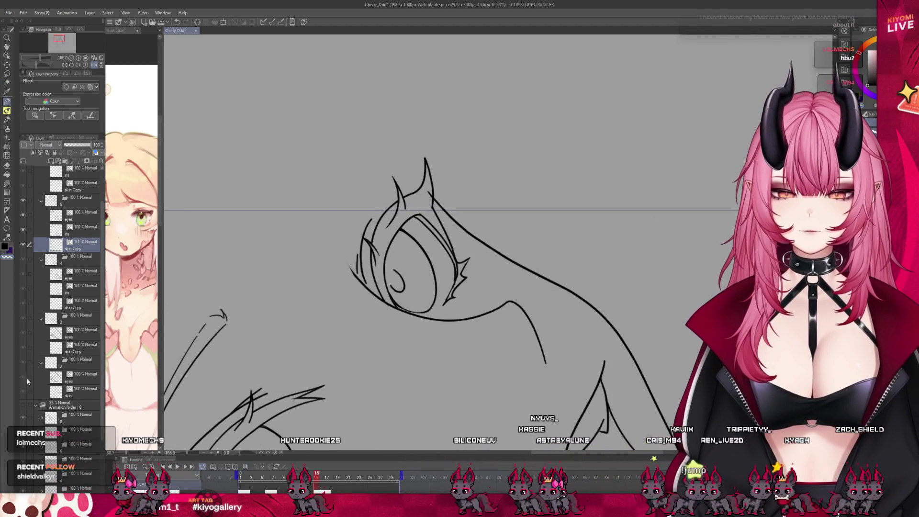
{"action": "left_click", "coordinate": [22, 405]}
- Ink a curve above the upper eye, adding a small hook and an extension over the eye
{"action": "left_click_drag", "start_coordinate": [327, 227], "coordinate": [366, 183]}
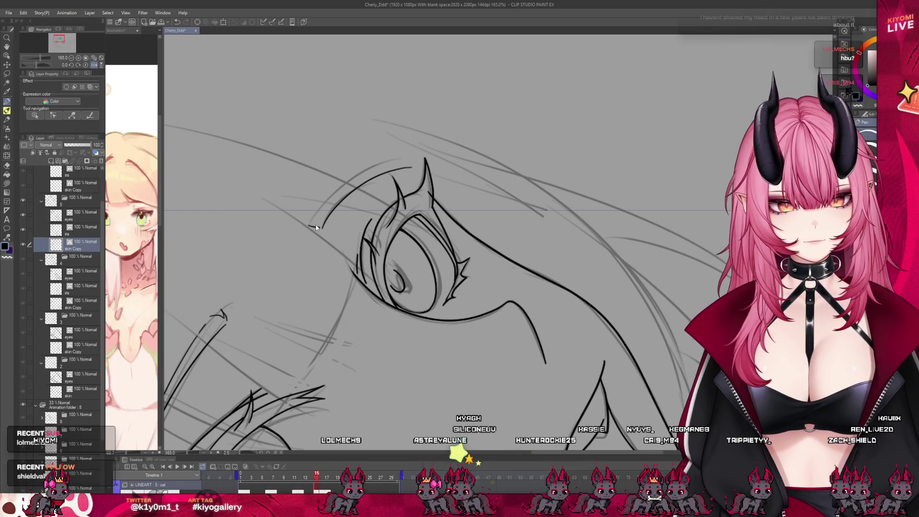
{"action": "left_click_drag", "start_coordinate": [312, 223], "coordinate": [324, 228]}
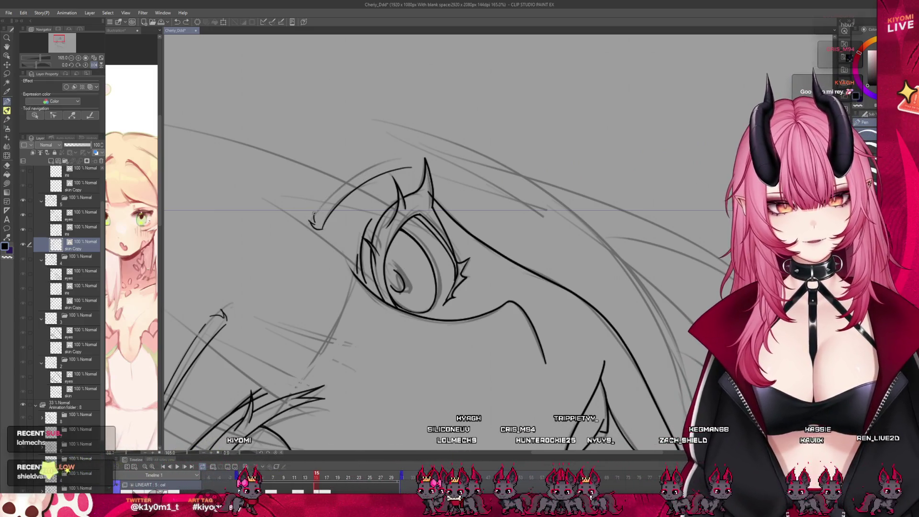
{"action": "left_click_drag", "start_coordinate": [313, 214], "coordinate": [343, 197]}
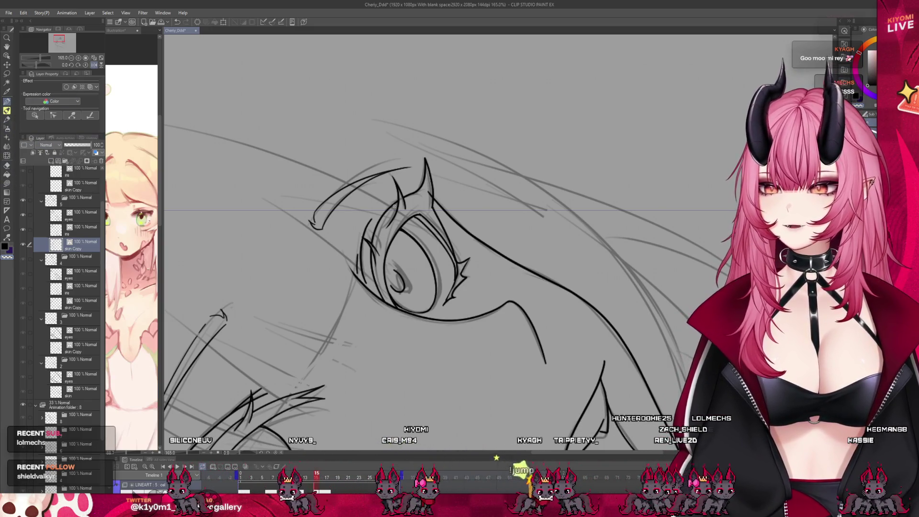
{"action": "scroll", "coordinate": [418, 215], "scroll_direction": "down", "scroll_amount": 4}
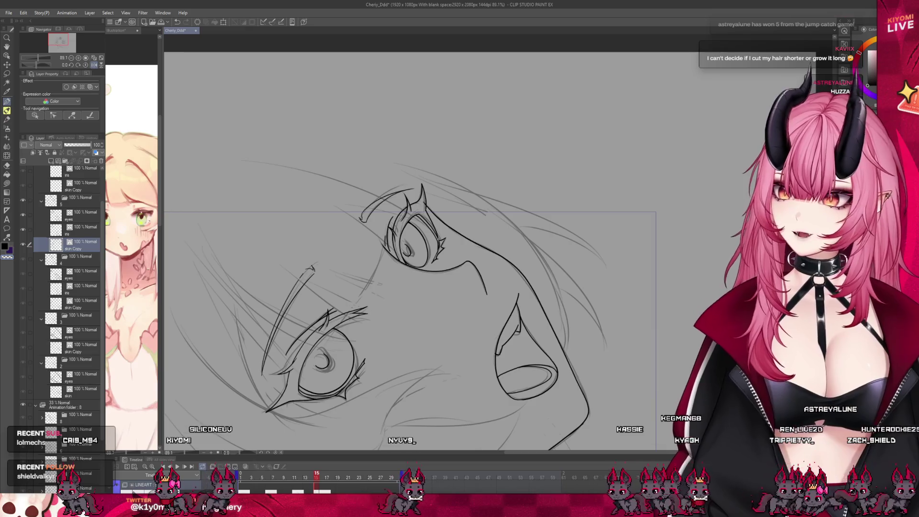
- Rotate the view briefly, then reset it upright and turn off the horizontal flip
{"action": "left_click_drag", "start_coordinate": [217, 478], "coordinate": [251, 441]}
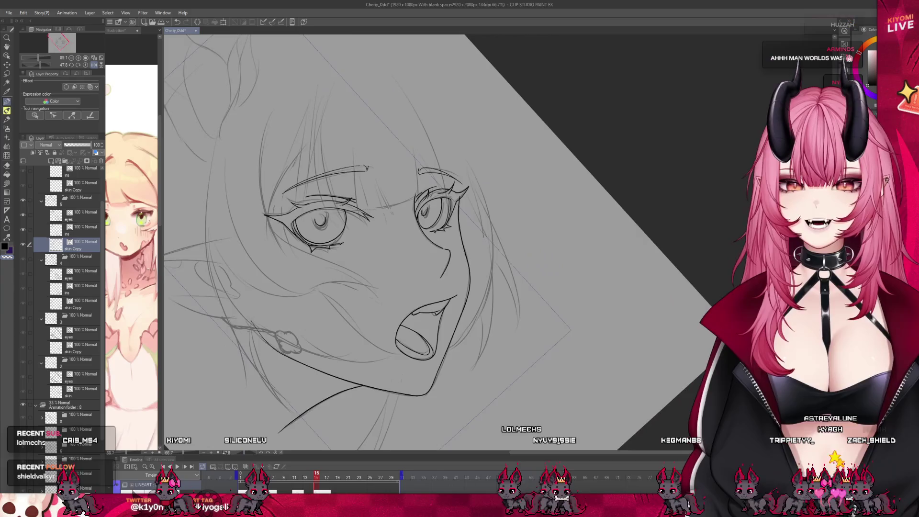
{"action": "scroll", "coordinate": [365, 252], "scroll_direction": "up", "scroll_amount": 2}
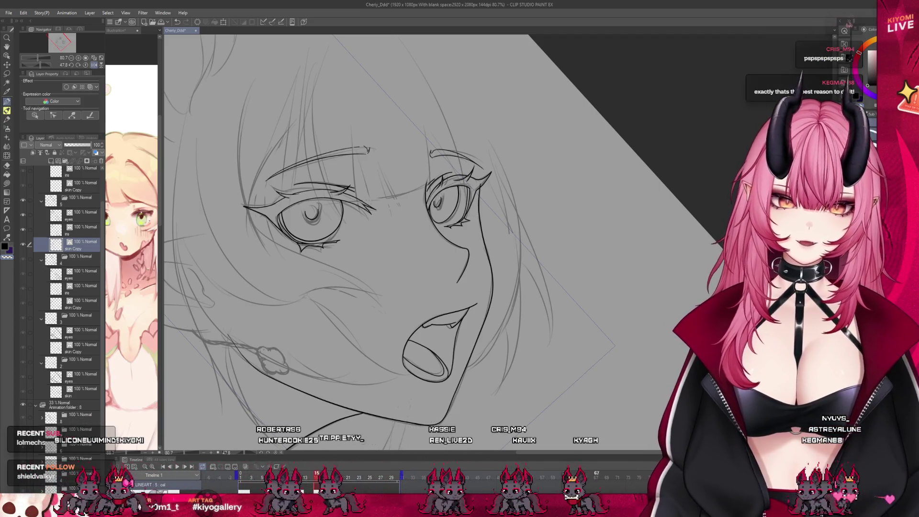
{"action": "key", "text": "ctrl+0"}
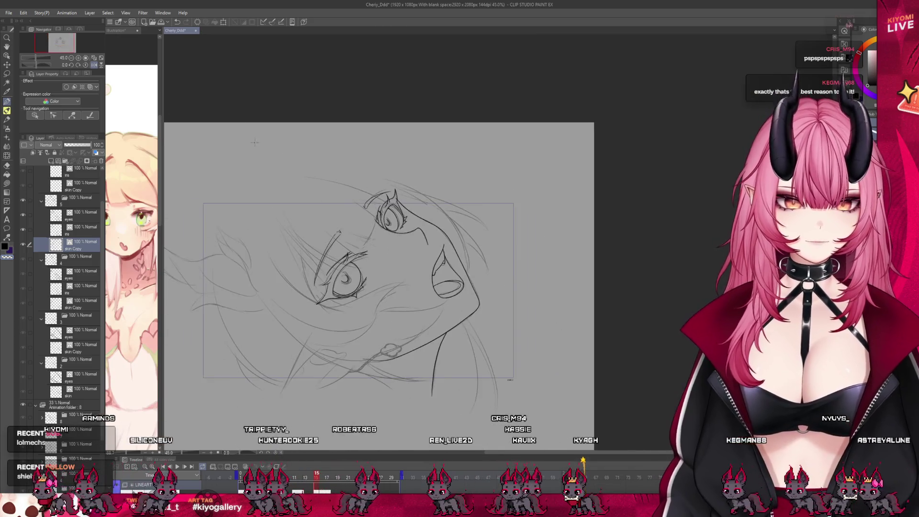
{"action": "key", "text": "h"}
{"action": "scroll", "coordinate": [644, 188], "scroll_direction": "down", "scroll_amount": 2}
{"action": "scroll", "coordinate": [643, 188], "scroll_direction": "up", "scroll_amount": 1}
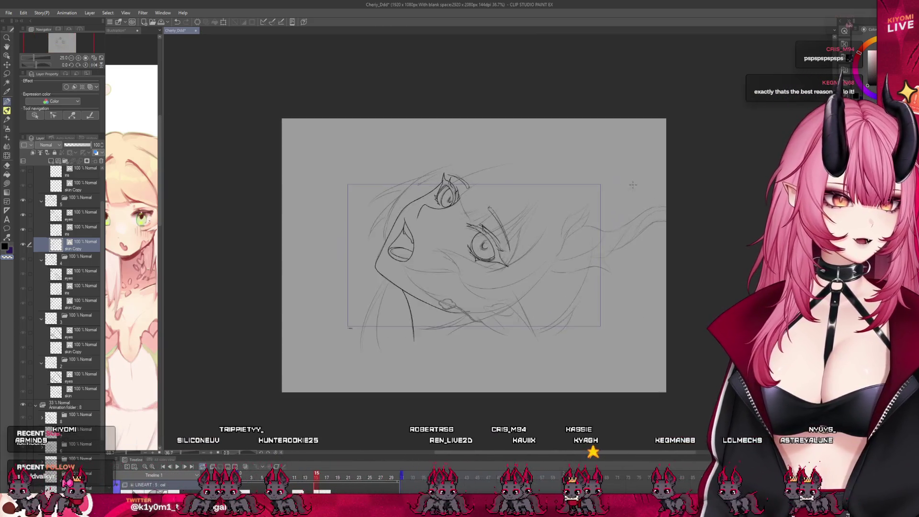
{"action": "scroll", "coordinate": [617, 185], "scroll_direction": "up", "scroll_amount": 2}
{"action": "mouse_move", "coordinate": [315, 478]}
{"action": "left_mouse_down"}
{"action": "mouse_move", "coordinate": [242, 479]}
{"action": "mouse_move", "coordinate": [390, 487]}
{"action": "mouse_move", "coordinate": [258, 479]}
{"action": "mouse_move", "coordinate": [297, 478]}
{"action": "mouse_move", "coordinate": [282, 477]}
{"action": "left_mouse_up"}
{"action": "key", "text": "ctrl+plus"}
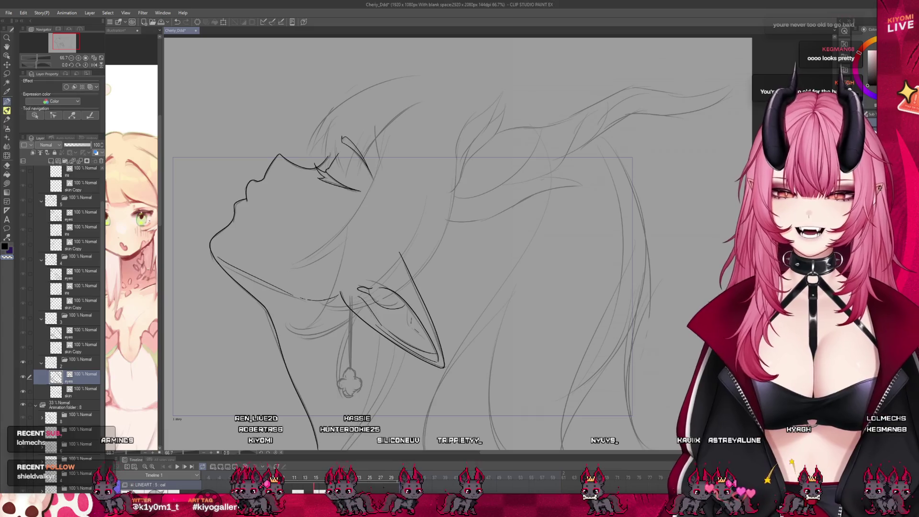
{"action": "left_click", "coordinate": [289, 479]}
{"action": "left_click_drag", "start_coordinate": [287, 481], "coordinate": [314, 489]}
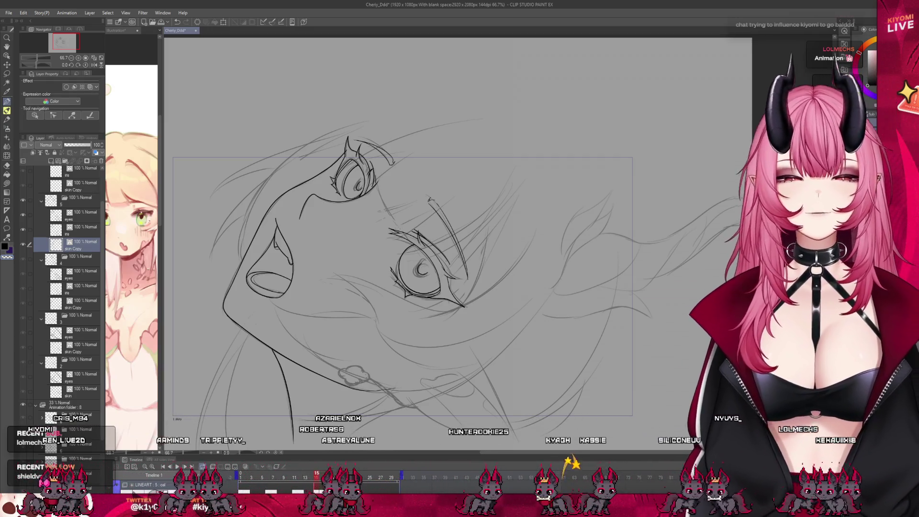
{"action": "scroll", "coordinate": [409, 254], "scroll_direction": "up", "scroll_amount": 2}
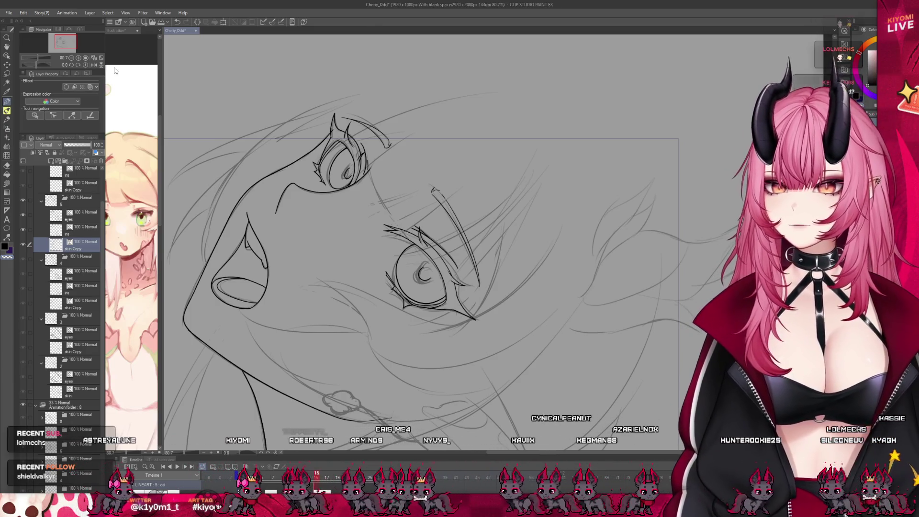
{"action": "left_click", "coordinate": [93, 65]}
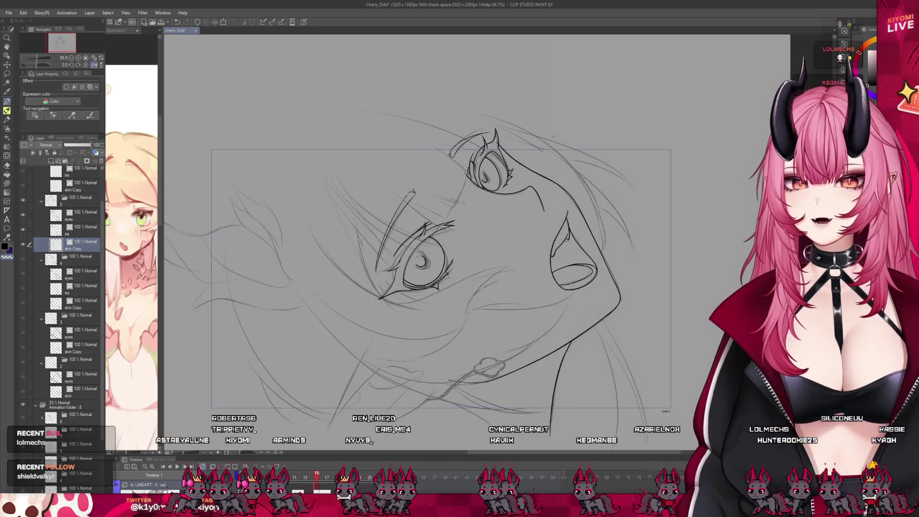
- Lasso the lower-left pointed shape on skin Copy and move it to new layer skin Copy 2
{"action": "scroll", "coordinate": [305, 112], "scroll_direction": "down", "scroll_amount": 1}
{"action": "scroll", "coordinate": [305, 113], "scroll_direction": "up", "scroll_amount": 1}
{"action": "key", "text": "ctrl+Right"}
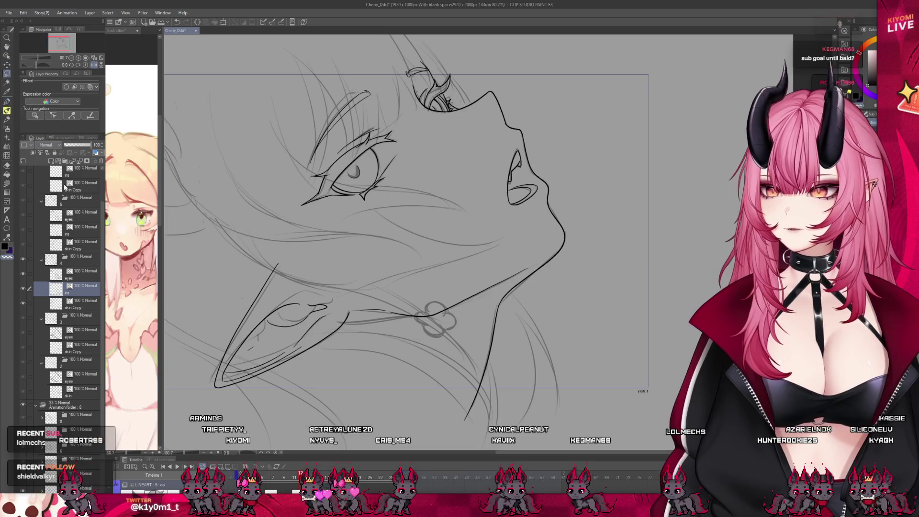
{"action": "left_click", "coordinate": [70, 302]}
{"action": "scroll", "coordinate": [412, 231], "scroll_direction": "up", "scroll_amount": 3}
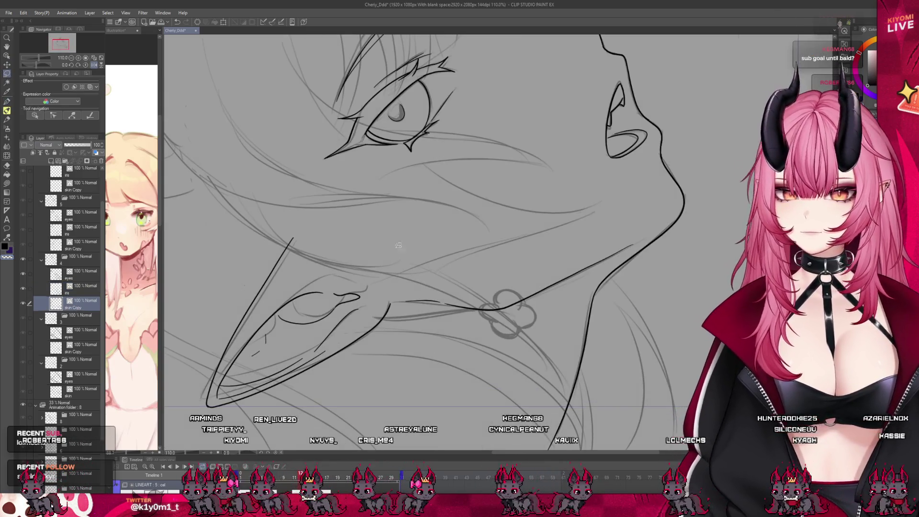
{"action": "left_click_drag", "start_coordinate": [399, 330], "coordinate": [389, 333]}
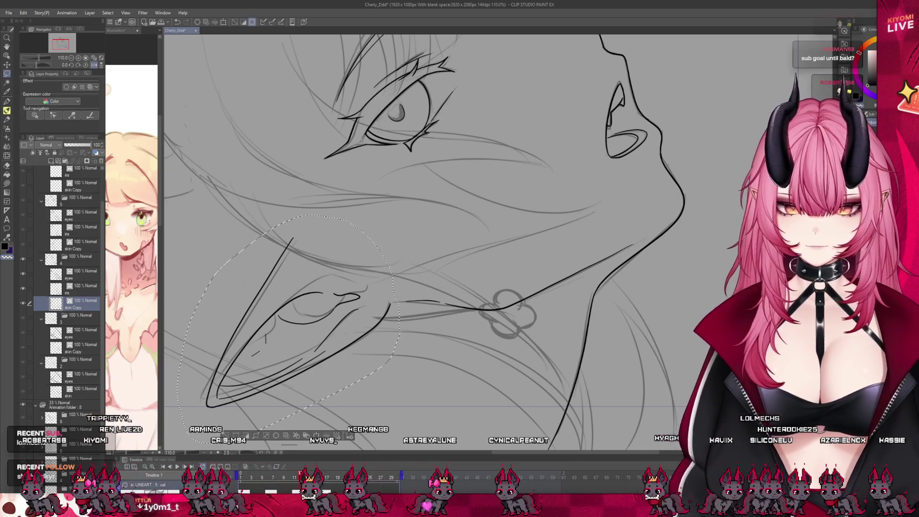
{"action": "key", "text": "ctrl+d"}
{"action": "scroll", "coordinate": [402, 230], "scroll_direction": "down", "scroll_amount": 3}
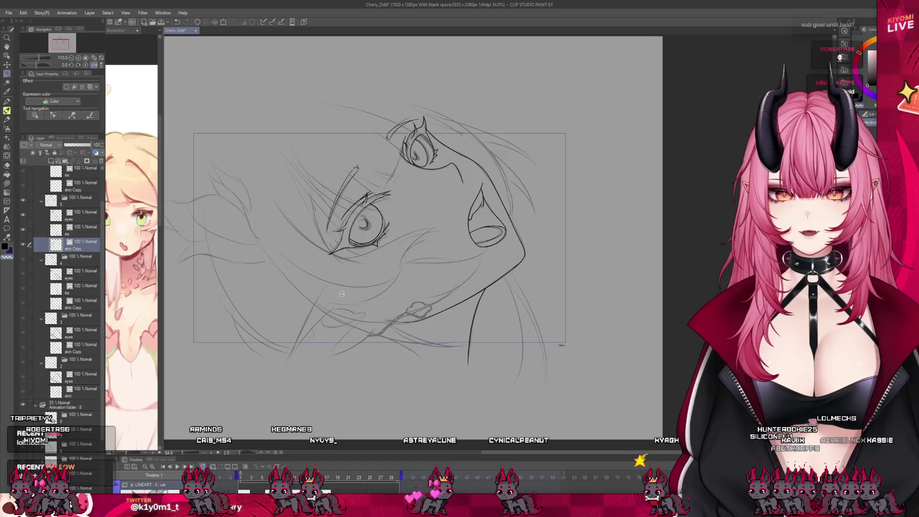
- Move the pointed shape down and right, rotate it, and confirm the transform
{"action": "left_click_drag", "start_coordinate": [319, 312], "coordinate": [343, 349]}
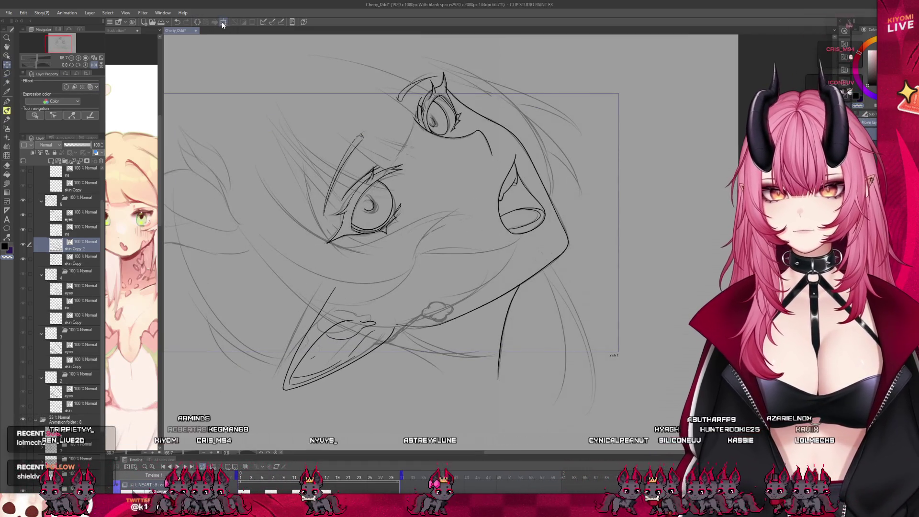
{"action": "left_click", "coordinate": [223, 21]}
{"action": "mouse_move", "coordinate": [288, 393]}
{"action": "left_mouse_down"}
{"action": "mouse_move", "coordinate": [285, 402]}
{"action": "mouse_move", "coordinate": [371, 356]}
{"action": "mouse_move", "coordinate": [348, 379]}
{"action": "mouse_move", "coordinate": [366, 378]}
{"action": "left_mouse_up"}
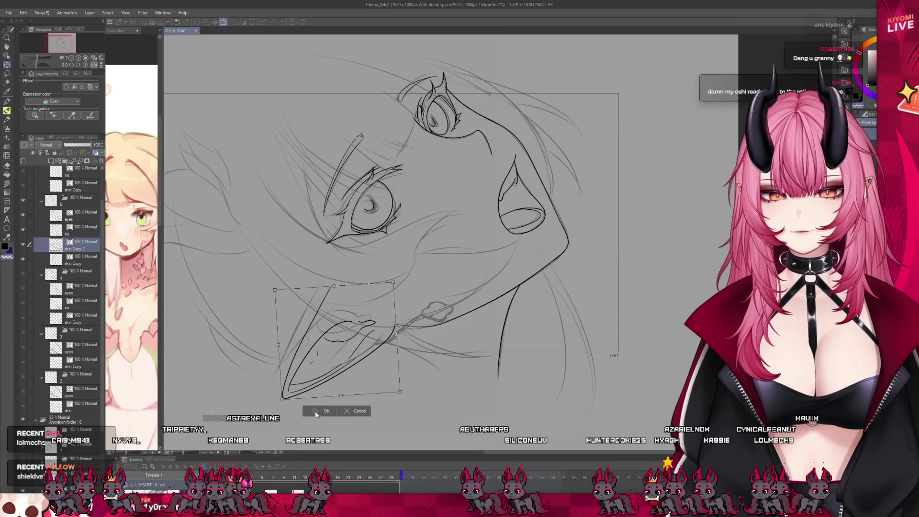
{"action": "left_click", "coordinate": [316, 412]}
{"action": "scroll", "coordinate": [374, 426], "scroll_direction": "down", "scroll_amount": 2}
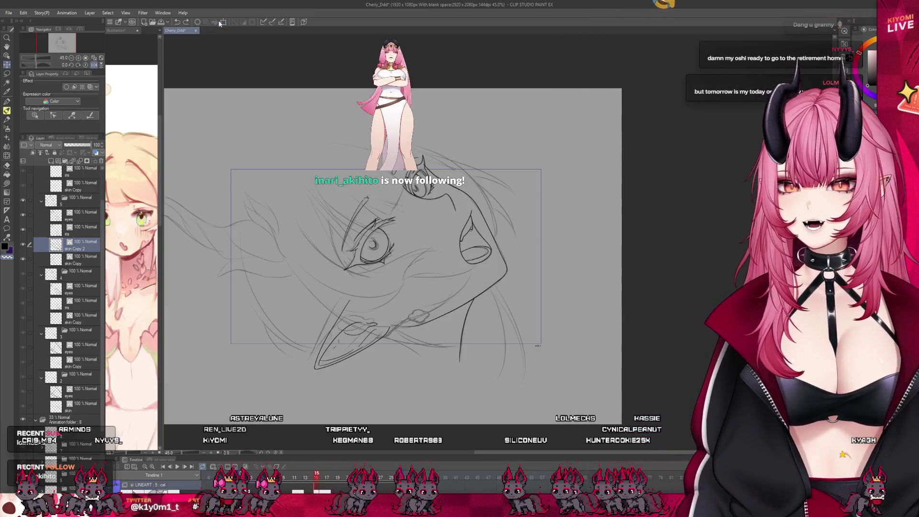
- Enlarge the chin lines toward the lower left, nudge them upward, and apply
{"action": "key", "text": "ctrl+t"}
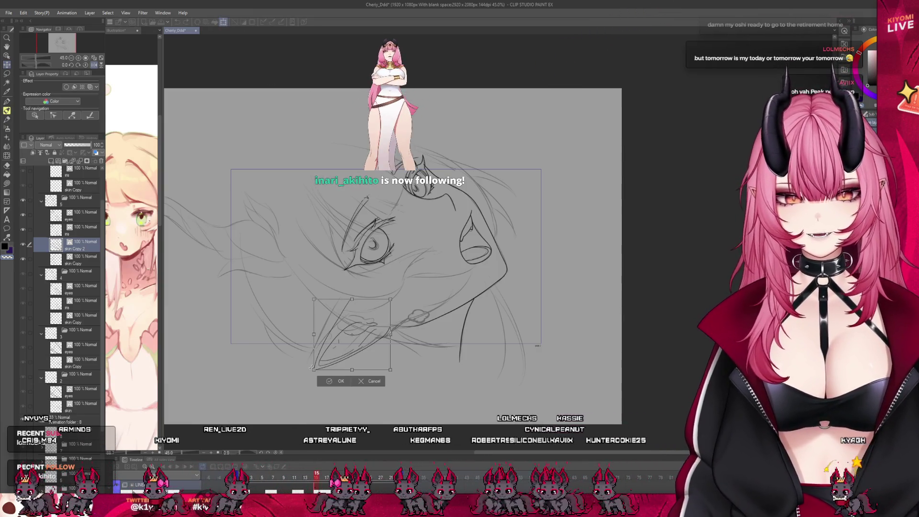
{"action": "left_click_drag", "start_coordinate": [311, 368], "coordinate": [306, 377]}
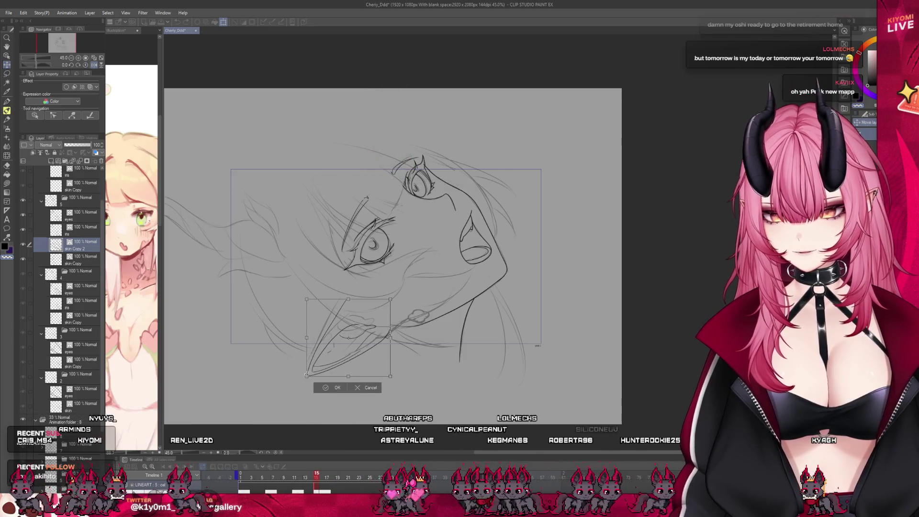
{"action": "left_click_drag", "start_coordinate": [357, 362], "coordinate": [372, 346]}
{"action": "left_click", "coordinate": [335, 387]}
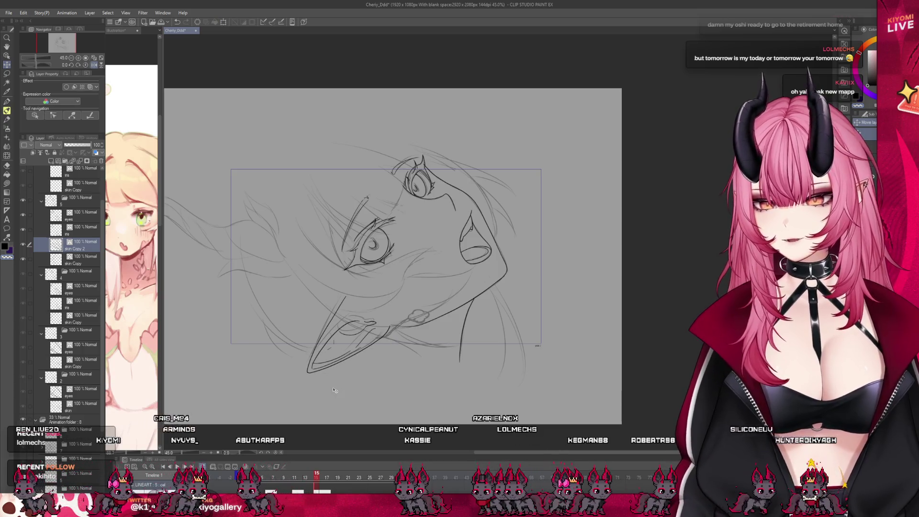
{"action": "scroll", "coordinate": [382, 239], "scroll_direction": "up", "scroll_amount": 1}
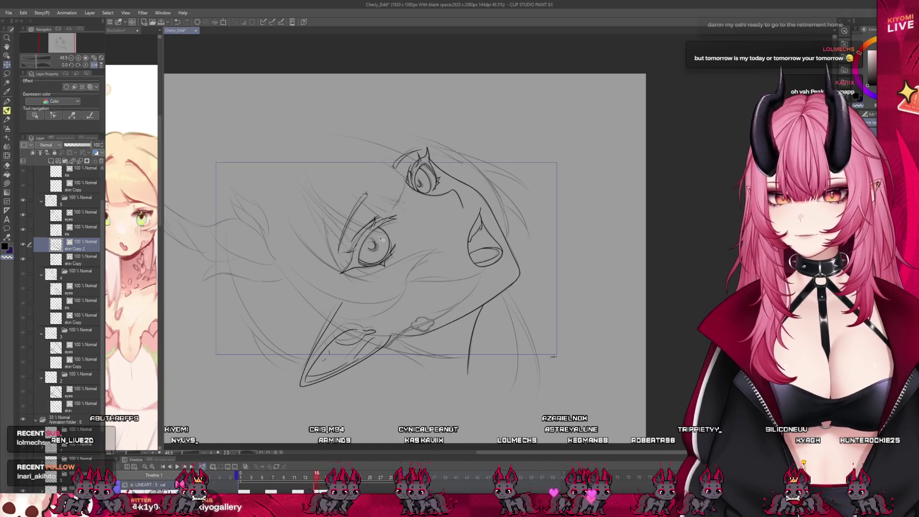
{"action": "scroll", "coordinate": [381, 239], "scroll_direction": "up", "scroll_amount": 1}
{"action": "left_click", "coordinate": [7, 102]}
{"action": "scroll", "coordinate": [282, 273], "scroll_direction": "up", "scroll_amount": 1}
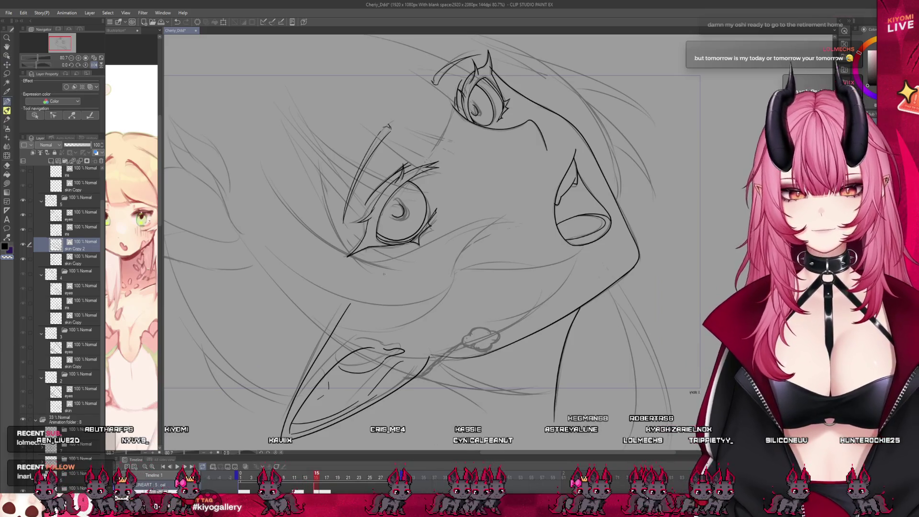
{"action": "scroll", "coordinate": [384, 271], "scroll_direction": "down", "scroll_amount": 2}
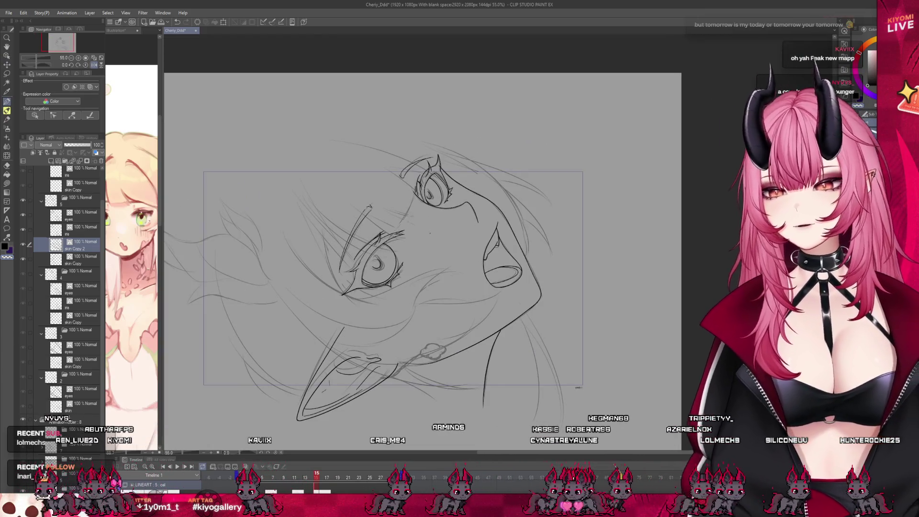
- Select the sketch animation folder and lower its opacity from 33 to 15%
{"action": "scroll", "coordinate": [430, 234], "scroll_direction": "up", "scroll_amount": 1}
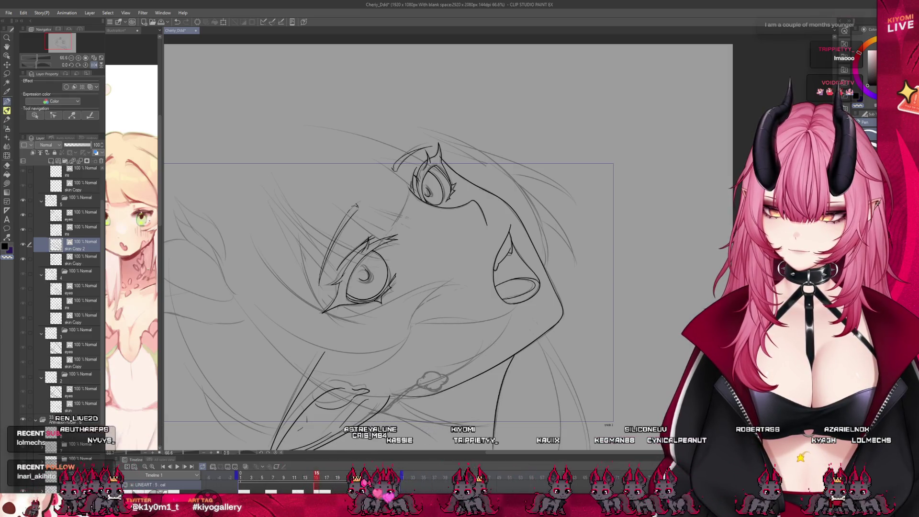
{"action": "scroll", "coordinate": [384, 219], "scroll_direction": "down", "scroll_amount": 1}
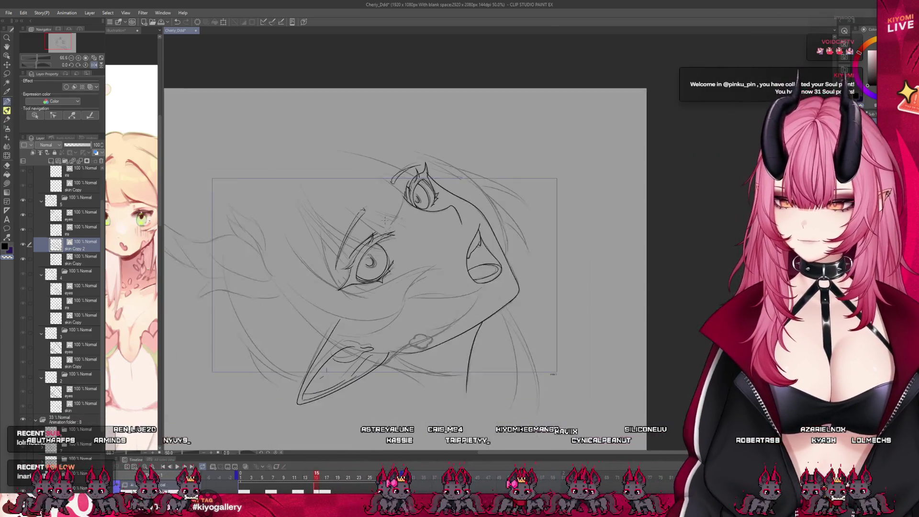
{"action": "scroll", "coordinate": [455, 261], "scroll_direction": "up", "scroll_amount": 1}
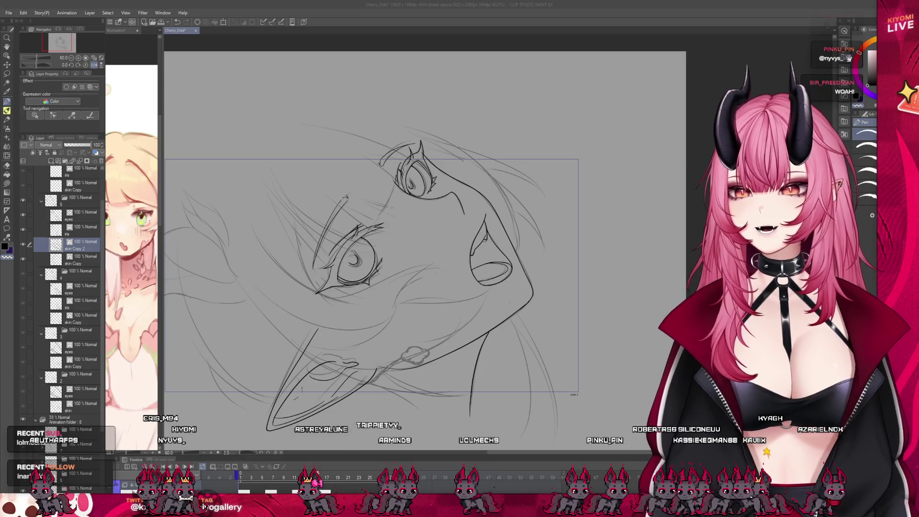
{"action": "scroll", "coordinate": [375, 311], "scroll_direction": "up", "scroll_amount": 3}
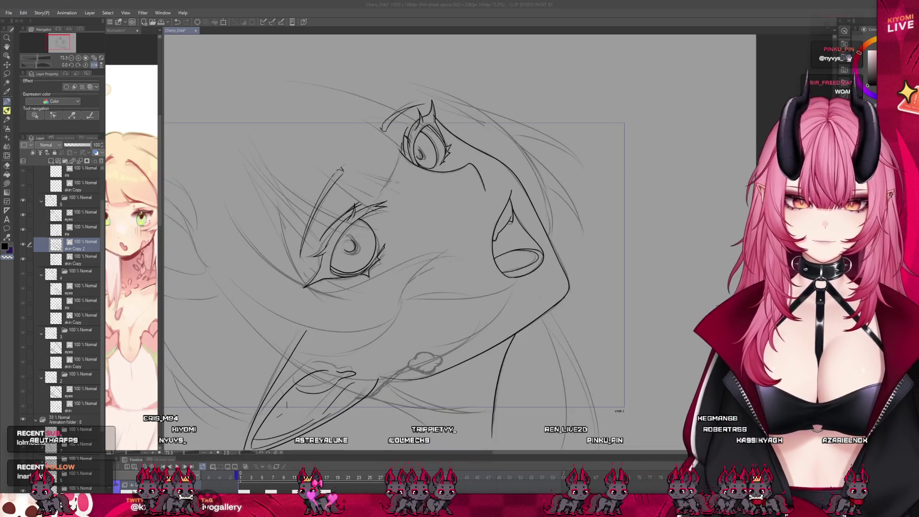
{"action": "left_click", "coordinate": [72, 419]}
{"action": "left_click_drag", "start_coordinate": [71, 147], "coordinate": [67, 146]}
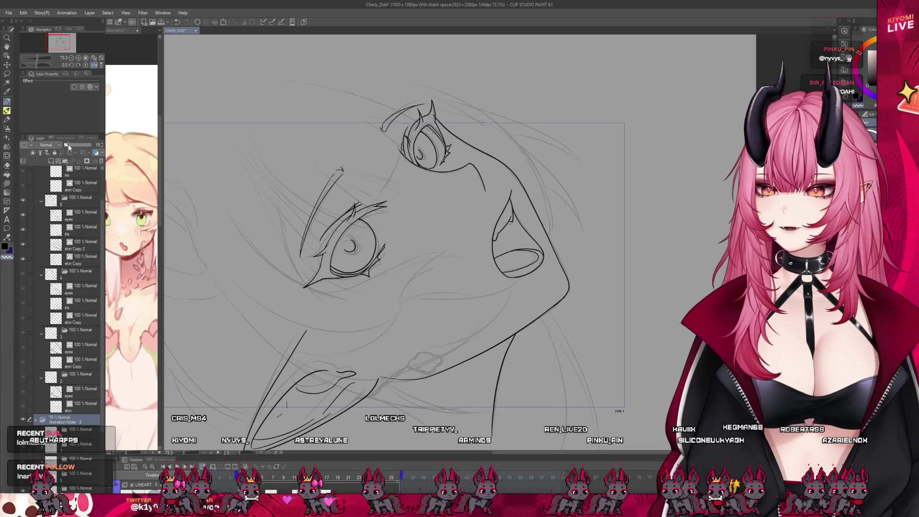
- Flip the canvas view horizontally with H to check the tilted face's proportions
{"action": "scroll", "coordinate": [373, 287], "scroll_direction": "up", "scroll_amount": 2}
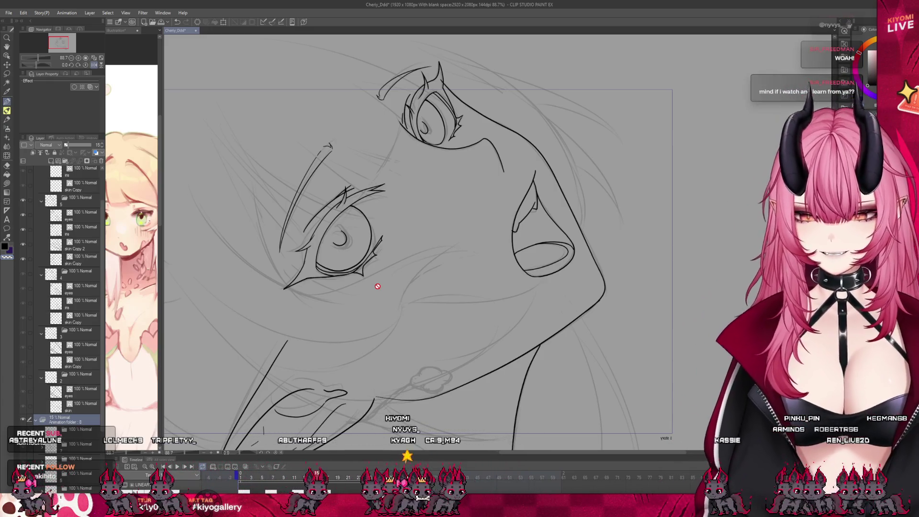
{"action": "scroll", "coordinate": [407, 115], "scroll_direction": "up", "scroll_amount": 1}
{"action": "scroll", "coordinate": [232, 355], "scroll_direction": "down", "scroll_amount": 1}
{"action": "key", "text": "h"}
{"action": "scroll", "coordinate": [232, 200], "scroll_direction": "down", "scroll_amount": 2}
{"action": "scroll", "coordinate": [401, 190], "scroll_direction": "up", "scroll_amount": 1}
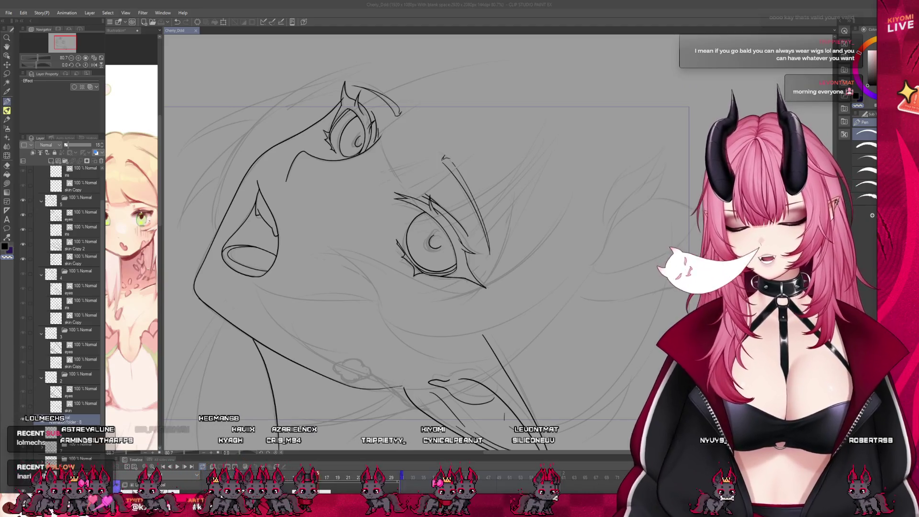
- Adjust the view so the whole tilted face drawing is visible
{"action": "scroll", "coordinate": [402, 93], "scroll_direction": "up", "scroll_amount": 1}
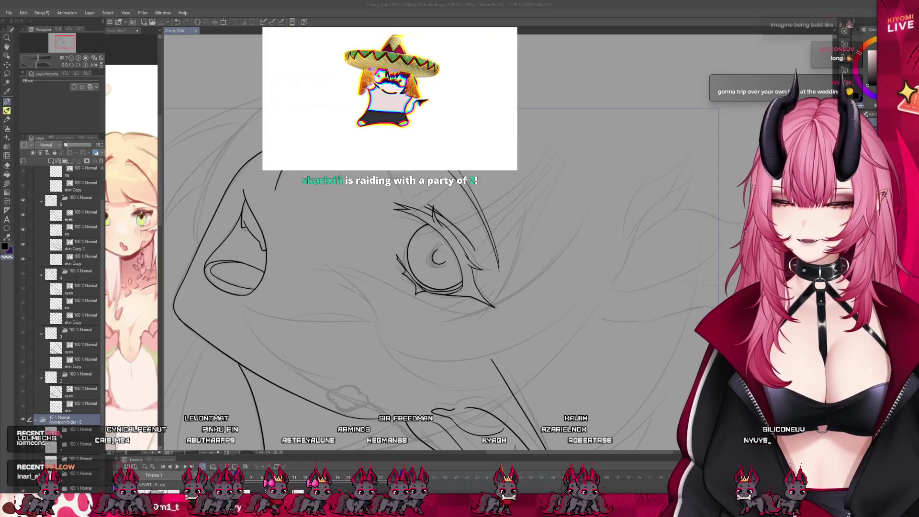
{"action": "scroll", "coordinate": [383, 240], "scroll_direction": "up", "scroll_amount": 1}
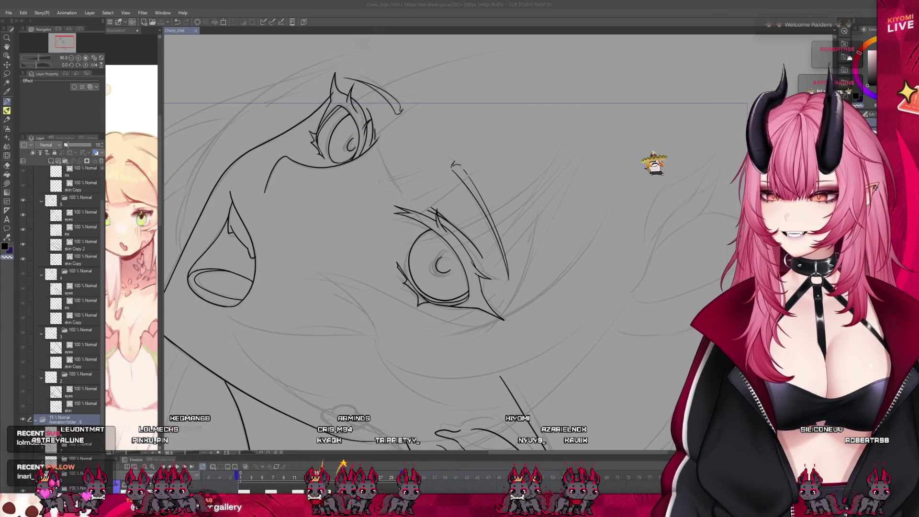
{"action": "scroll", "coordinate": [187, 202], "scroll_direction": "down", "scroll_amount": 6}
{"action": "scroll", "coordinate": [266, 190], "scroll_direction": "up", "scroll_amount": 4}
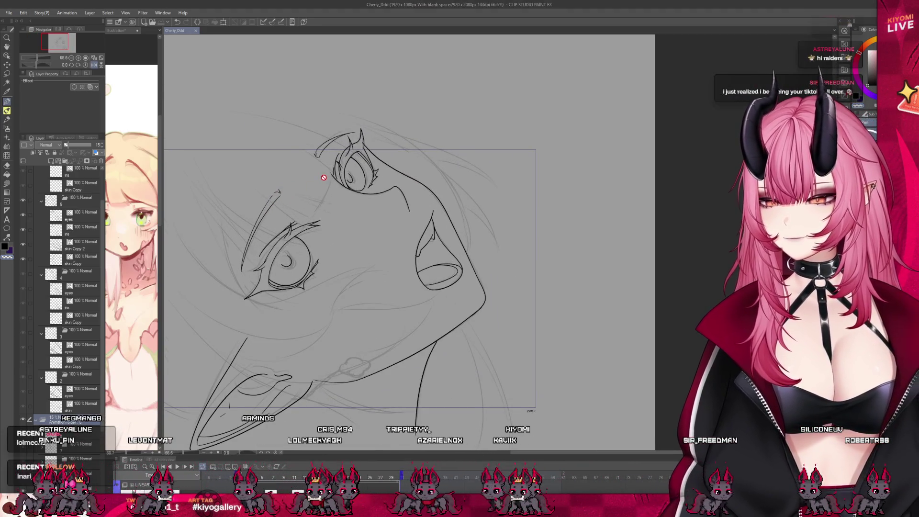
- Lasso the long brow stroke, undo an unwanted rotation, and make skin Copy 2 the working layer
{"action": "scroll", "coordinate": [303, 172], "scroll_direction": "up", "scroll_amount": 3}
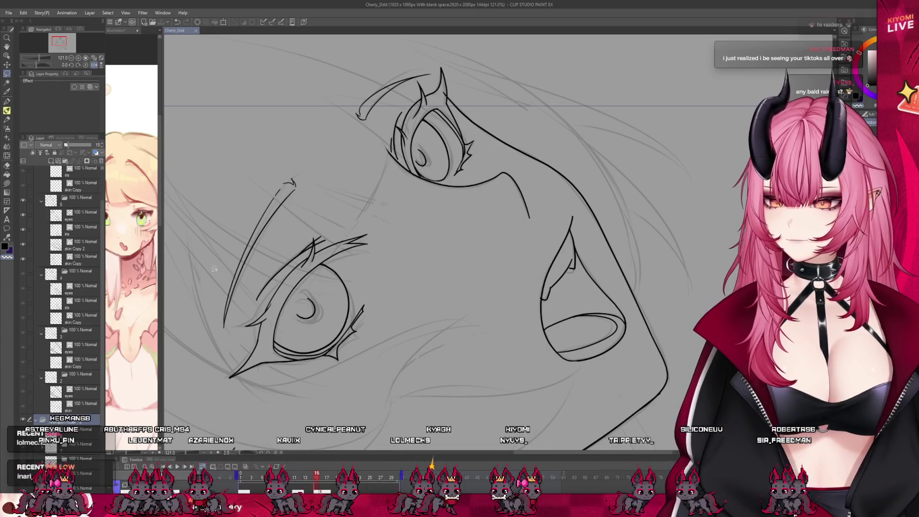
{"action": "left_click_drag", "start_coordinate": [293, 209], "coordinate": [235, 331]}
{"action": "key", "text": "ctrl+t"}
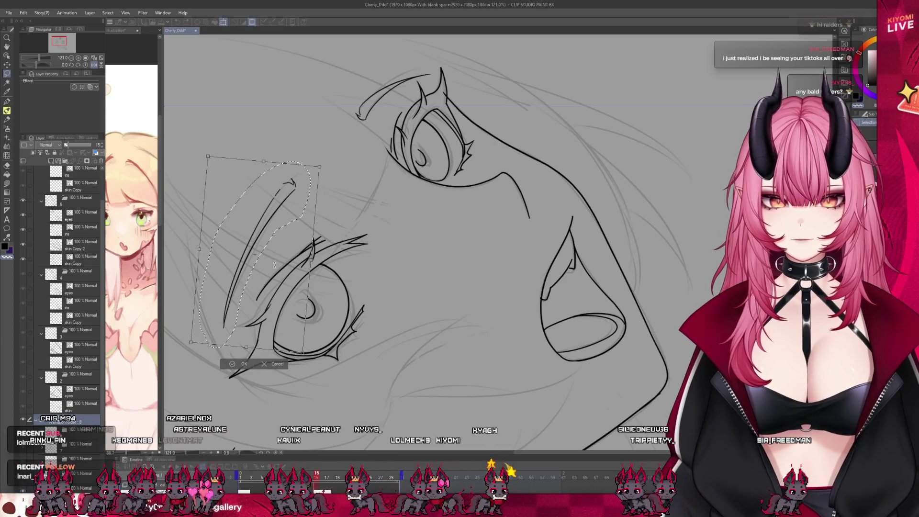
{"action": "key", "text": "ctrl+z"}
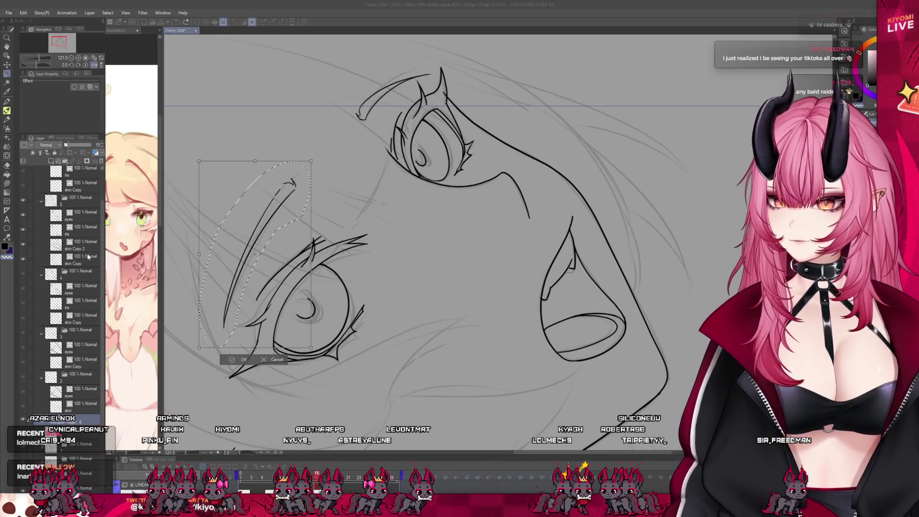
{"action": "left_click", "coordinate": [75, 239]}
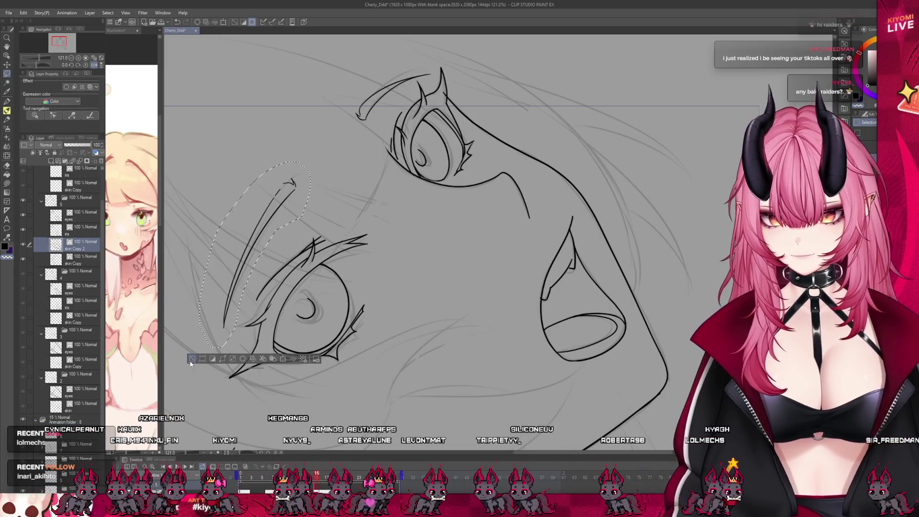
{"action": "key", "text": "ctrl+d"}
- Reselect the long brow stroke, tilt and shift it slightly, and apply the transform
{"action": "scroll", "coordinate": [348, 191], "scroll_direction": "down", "scroll_amount": 3}
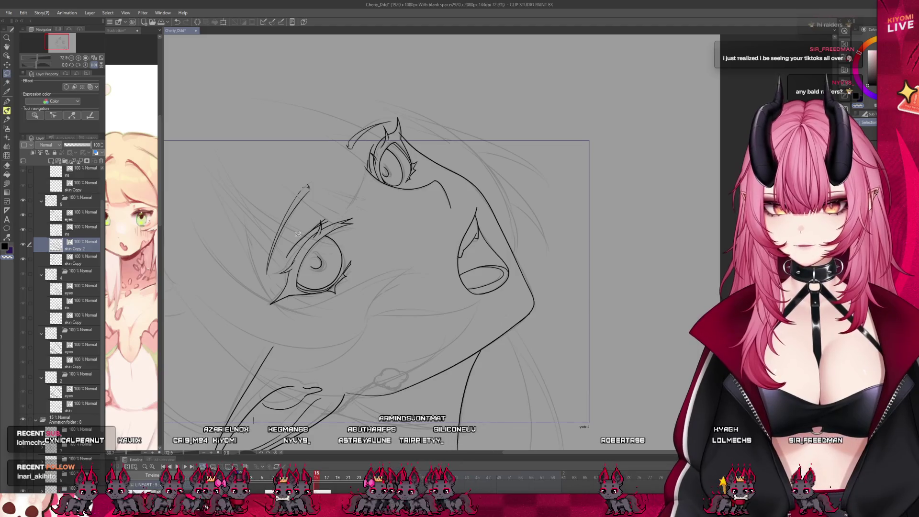
{"action": "scroll", "coordinate": [298, 225], "scroll_direction": "up", "scroll_amount": 4}
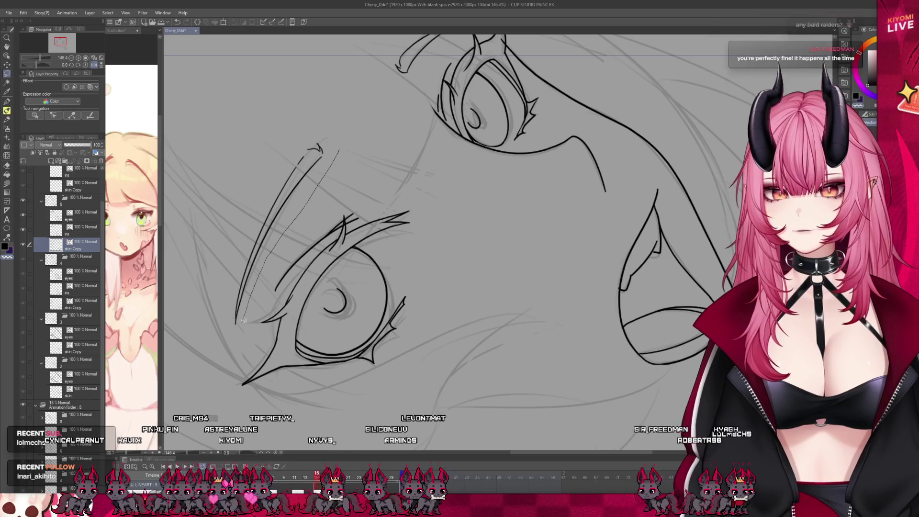
{"action": "left_click_drag", "start_coordinate": [340, 94], "coordinate": [338, 146]}
{"action": "left_click", "coordinate": [307, 358]}
{"action": "mouse_move", "coordinate": [268, 268]}
{"action": "left_mouse_down"}
{"action": "mouse_move", "coordinate": [305, 204]}
{"action": "mouse_move", "coordinate": [302, 245]}
{"action": "left_mouse_up"}
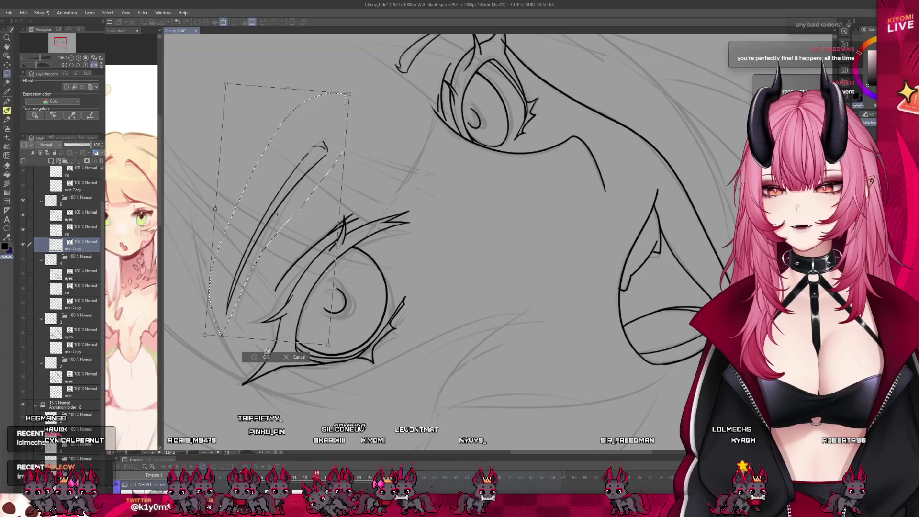
{"action": "left_click", "coordinate": [264, 356]}
{"action": "scroll", "coordinate": [234, 297], "scroll_direction": "down", "scroll_amount": 2}
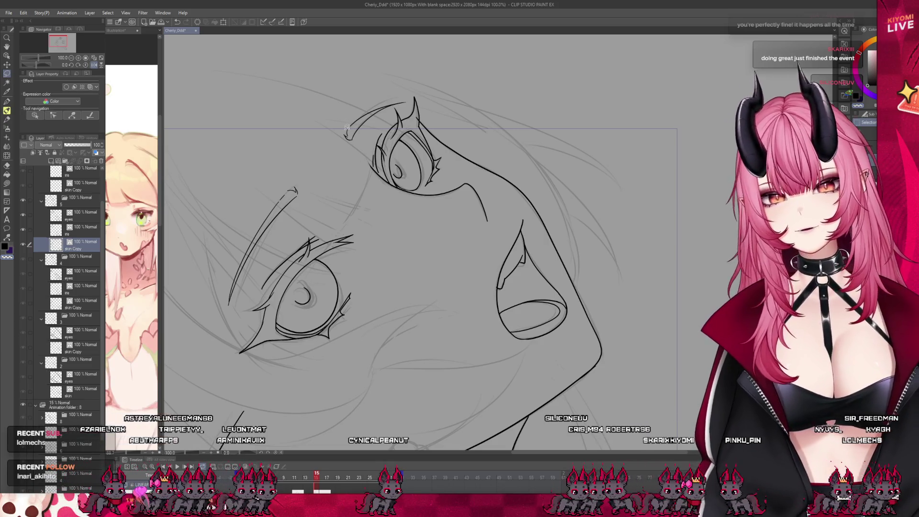
- Transform the brow arc over the upper eye, then rotate the view so the eyes sit level
{"action": "mouse_move", "coordinate": [386, 110]}
{"action": "left_mouse_down"}
{"action": "mouse_move", "coordinate": [357, 90]}
{"action": "mouse_move", "coordinate": [341, 144]}
{"action": "mouse_move", "coordinate": [398, 101]}
{"action": "left_mouse_up"}
{"action": "key", "text": "ctrl+t"}
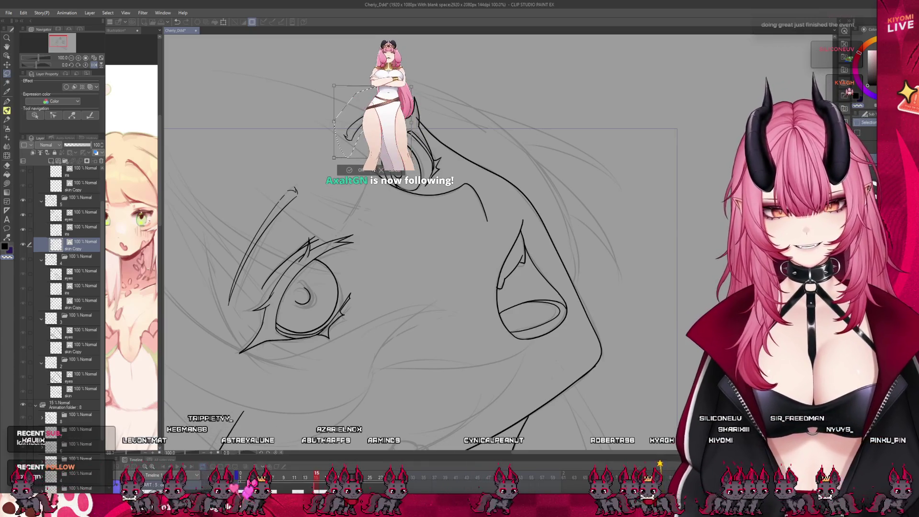
{"action": "left_click", "coordinate": [354, 169]}
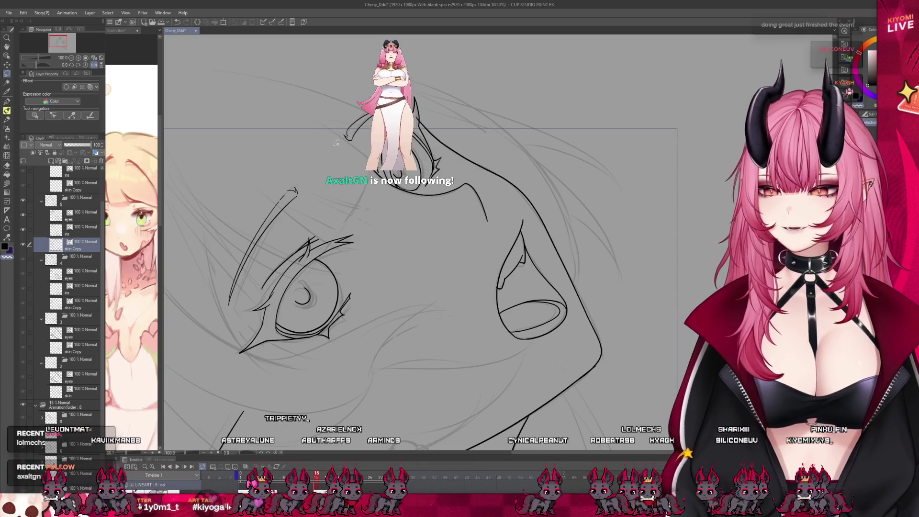
{"action": "scroll", "coordinate": [284, 144], "scroll_direction": "down", "scroll_amount": 2}
{"action": "left_click_drag", "start_coordinate": [255, 78], "coordinate": [381, 317]}
{"action": "scroll", "coordinate": [385, 209], "scroll_direction": "up", "scroll_amount": 4}
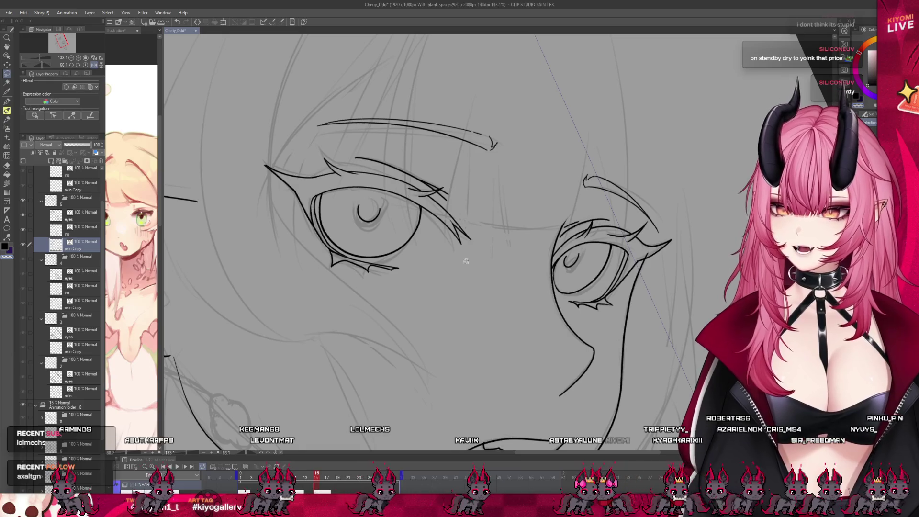
{"action": "scroll", "coordinate": [466, 262], "scroll_direction": "up", "scroll_amount": 1}
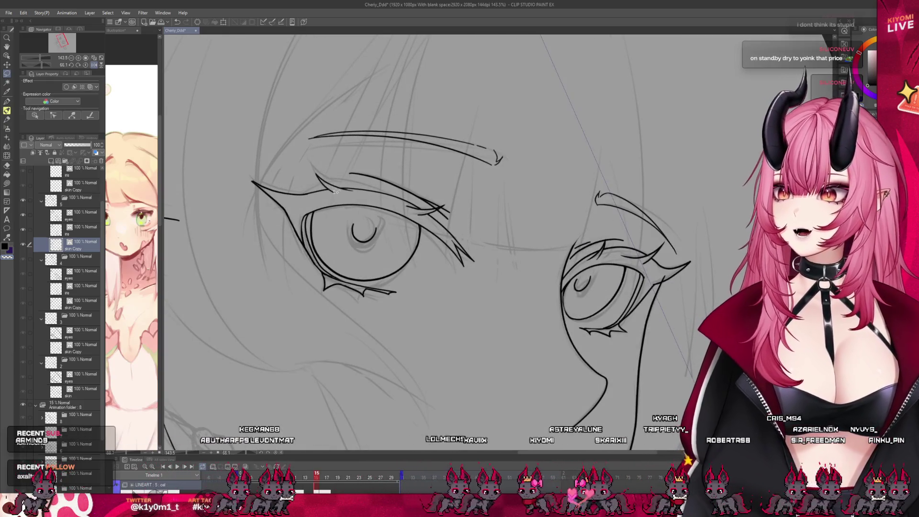
{"action": "scroll", "coordinate": [305, 247], "scroll_direction": "down", "scroll_amount": 3}
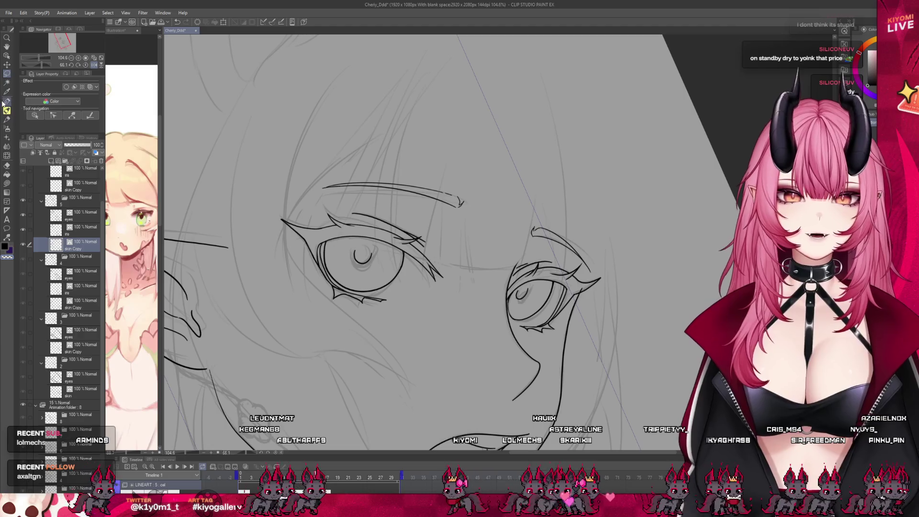
{"action": "scroll", "coordinate": [439, 217], "scroll_direction": "down", "scroll_amount": 1}
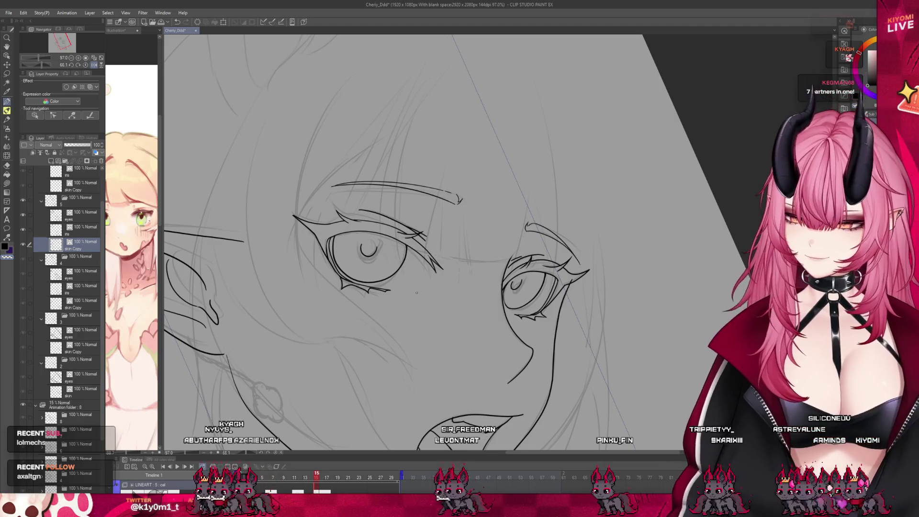
{"action": "scroll", "coordinate": [419, 351], "scroll_direction": "down", "scroll_amount": 3}
{"action": "scroll", "coordinate": [415, 250], "scroll_direction": "up", "scroll_amount": 5}
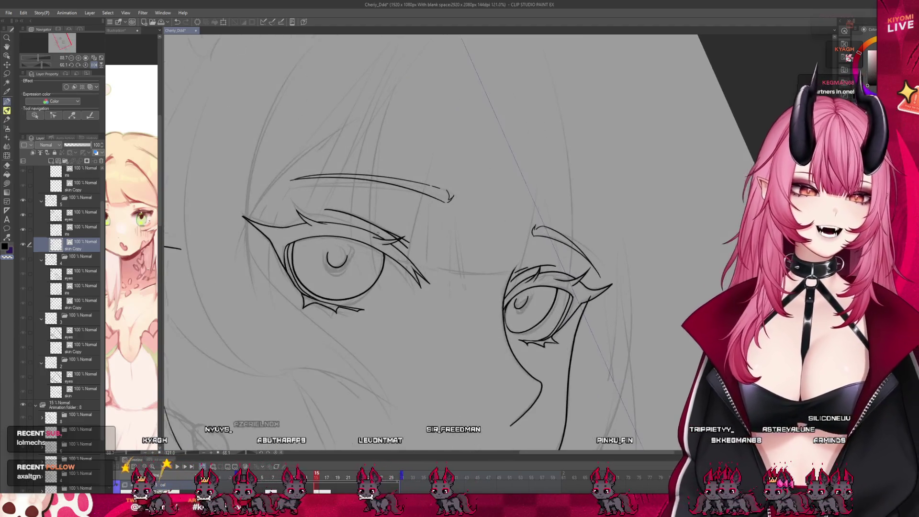
{"action": "left_click", "coordinate": [22, 231]}
{"action": "left_click", "coordinate": [22, 230]}
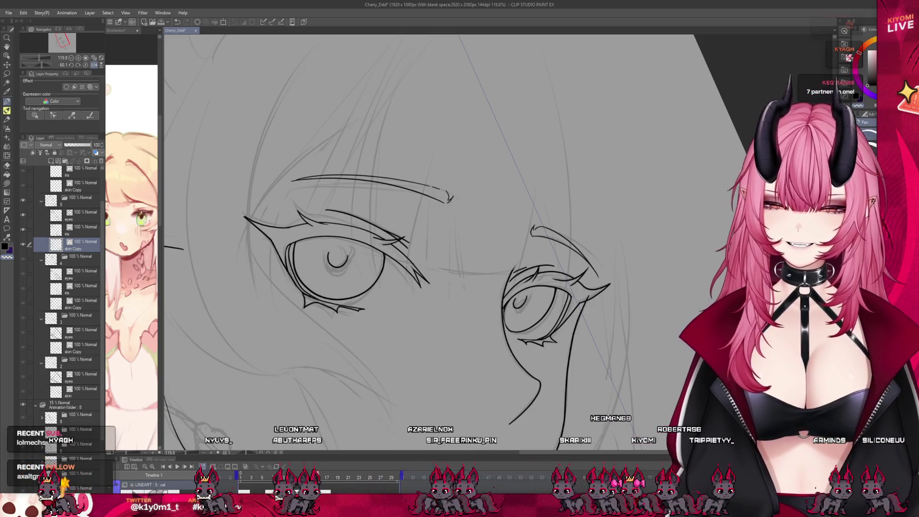
{"action": "scroll", "coordinate": [342, 186], "scroll_direction": "up", "scroll_amount": 2}
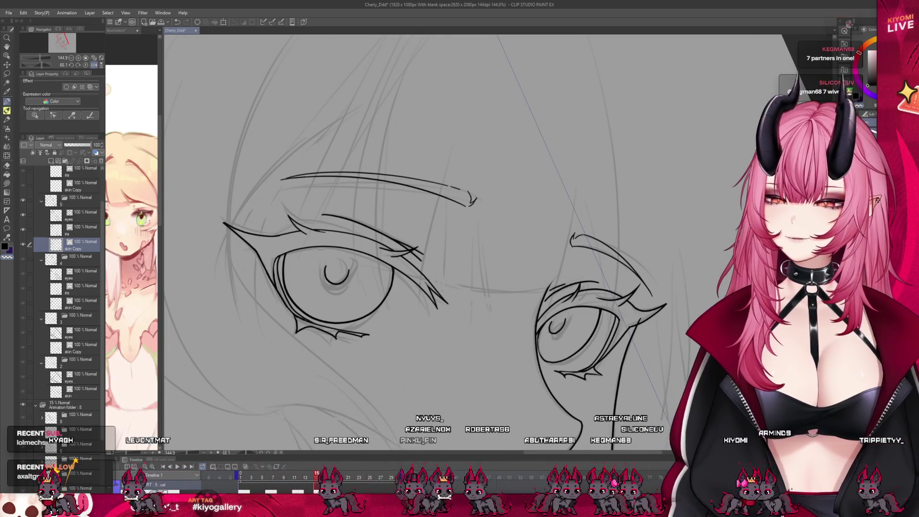
{"action": "key", "text": "ctrl+plus"}
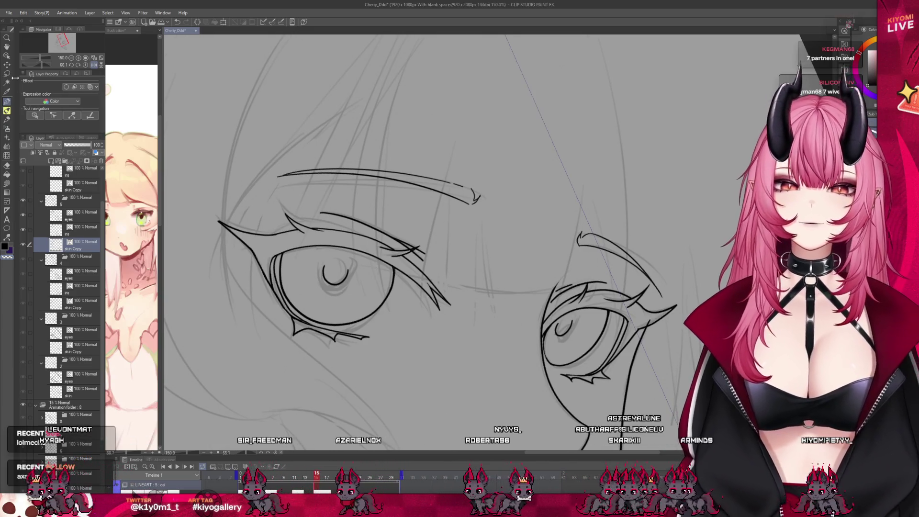
- Lasso the lid crease above the left eye, stretch it down and left, and deselect
{"action": "left_click_drag", "start_coordinate": [382, 202], "coordinate": [356, 190]}
{"action": "mouse_move", "coordinate": [387, 257]}
{"action": "left_mouse_down"}
{"action": "mouse_move", "coordinate": [437, 298]}
{"action": "mouse_move", "coordinate": [407, 283]}
{"action": "left_mouse_up"}
{"action": "left_click", "coordinate": [408, 332]}
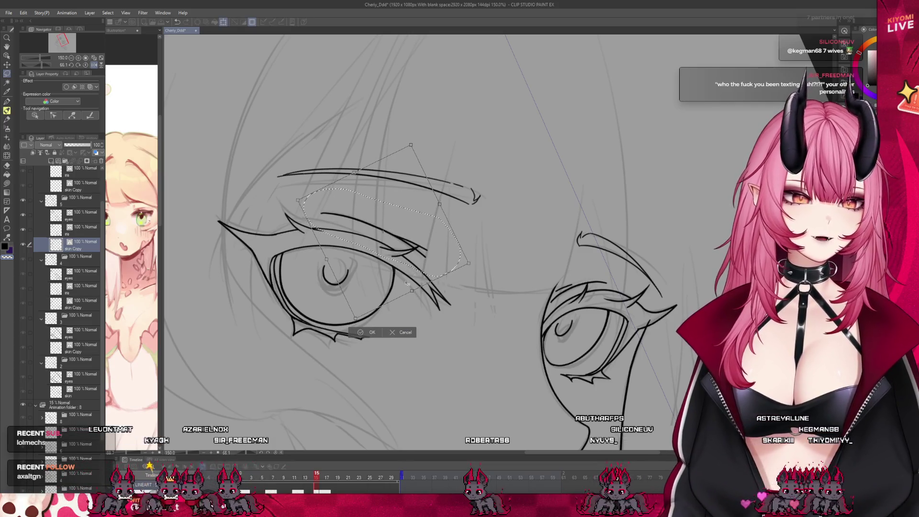
{"action": "left_click", "coordinate": [365, 334]}
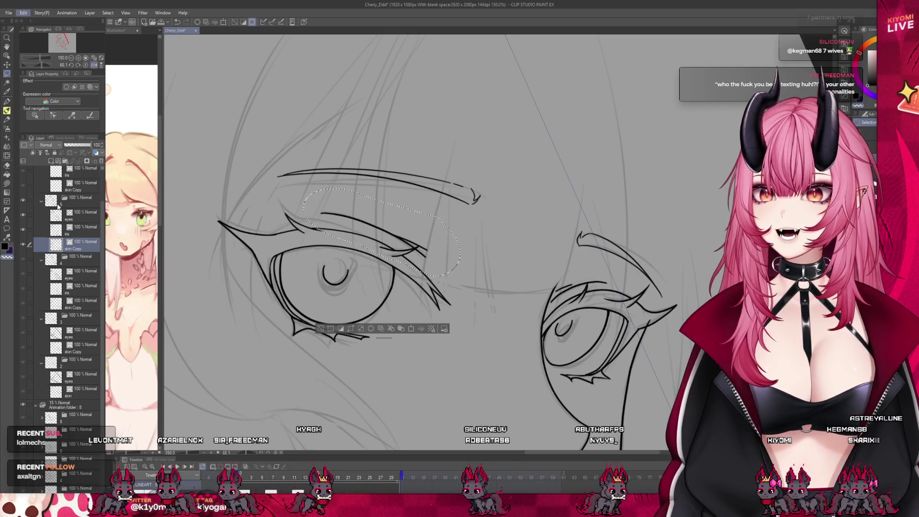
{"action": "key", "text": "ctrl+t"}
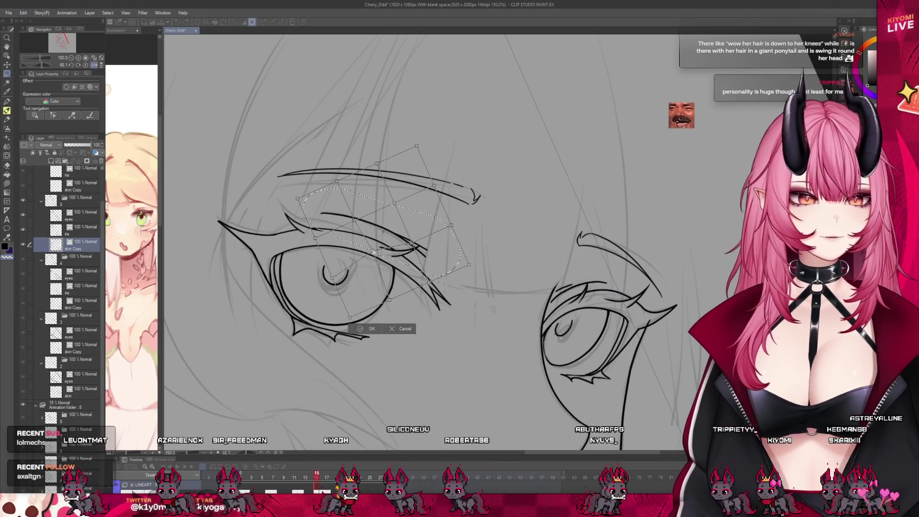
{"action": "left_click_drag", "start_coordinate": [468, 265], "coordinate": [462, 274]}
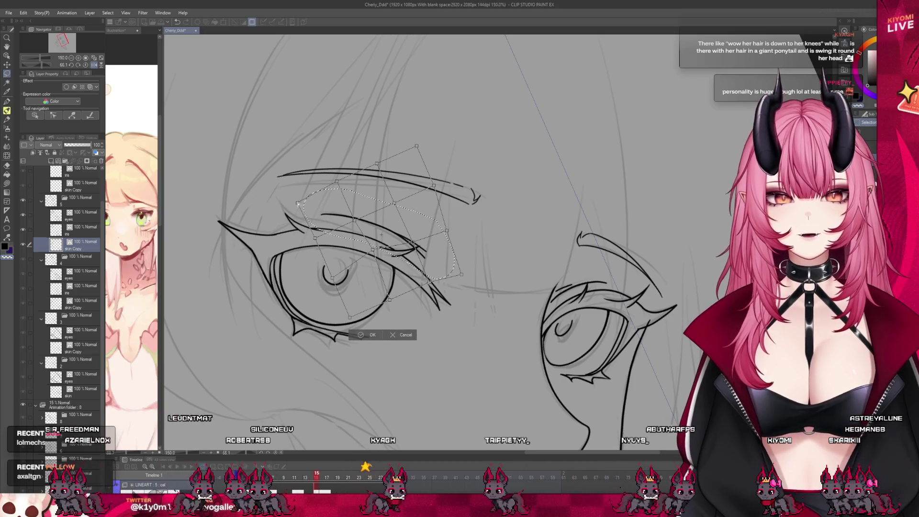
{"action": "key", "text": "Return"}
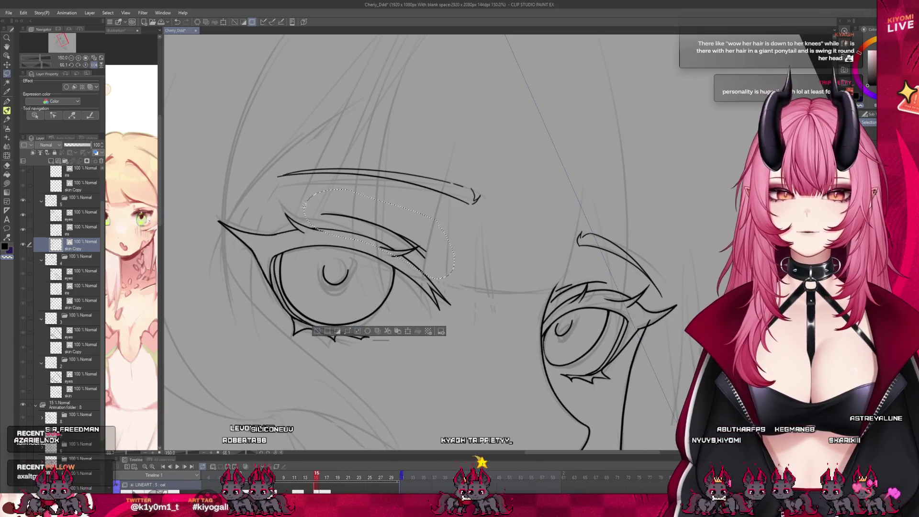
{"action": "key", "text": "ctrl+d"}
{"action": "scroll", "coordinate": [421, 239], "scroll_direction": "down", "scroll_amount": 4}
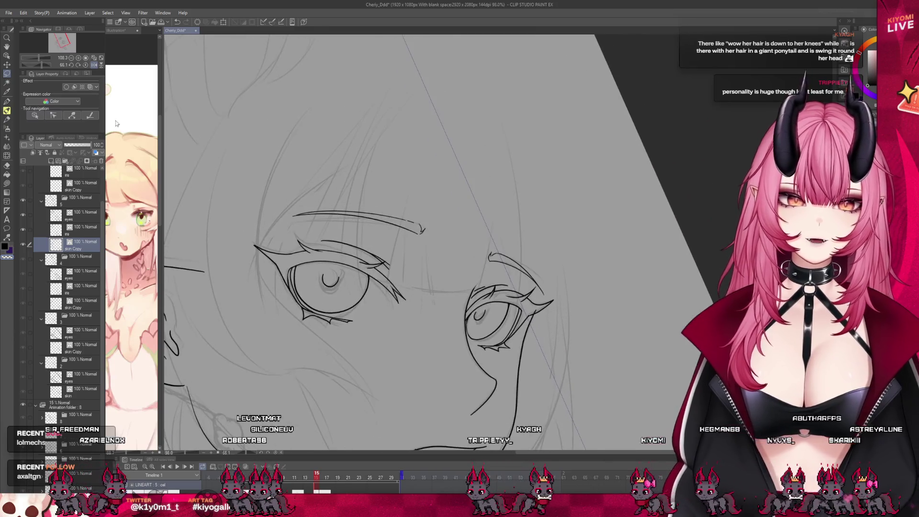
{"action": "key", "text": "p"}
{"action": "scroll", "coordinate": [282, 401], "scroll_direction": "up", "scroll_amount": 1}
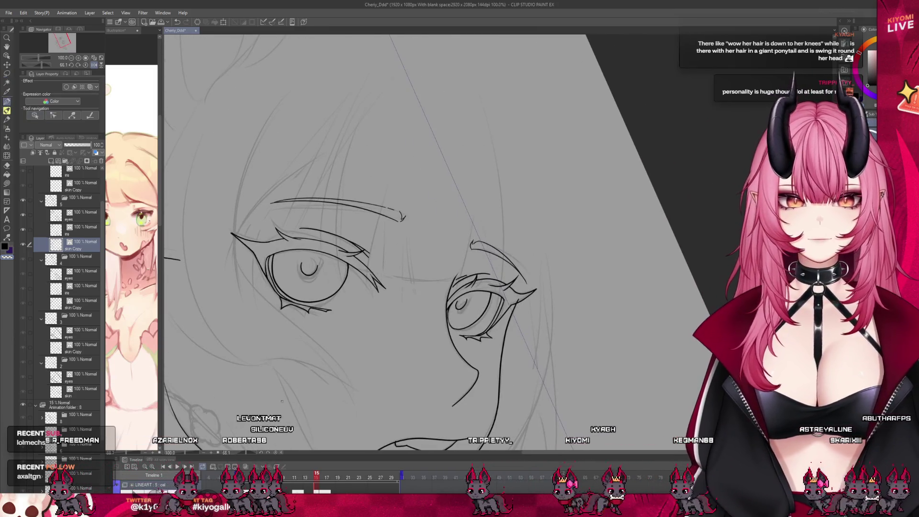
- Rotate the view to straighten the face, bring more of it into view, and save
{"action": "mouse_move", "coordinate": [282, 401]}
{"action": "left_mouse_down"}
{"action": "mouse_move", "coordinate": [395, 441]}
{"action": "mouse_move", "coordinate": [451, 436]}
{"action": "left_mouse_up"}
{"action": "mouse_move", "coordinate": [498, 284]}
{"action": "left_mouse_down"}
{"action": "mouse_move", "coordinate": [414, 218]}
{"action": "mouse_move", "coordinate": [392, 224]}
{"action": "mouse_move", "coordinate": [390, 160]}
{"action": "mouse_move", "coordinate": [412, 174]}
{"action": "mouse_move", "coordinate": [373, 159]}
{"action": "mouse_move", "coordinate": [387, 189]}
{"action": "mouse_move", "coordinate": [415, 183]}
{"action": "left_mouse_up"}
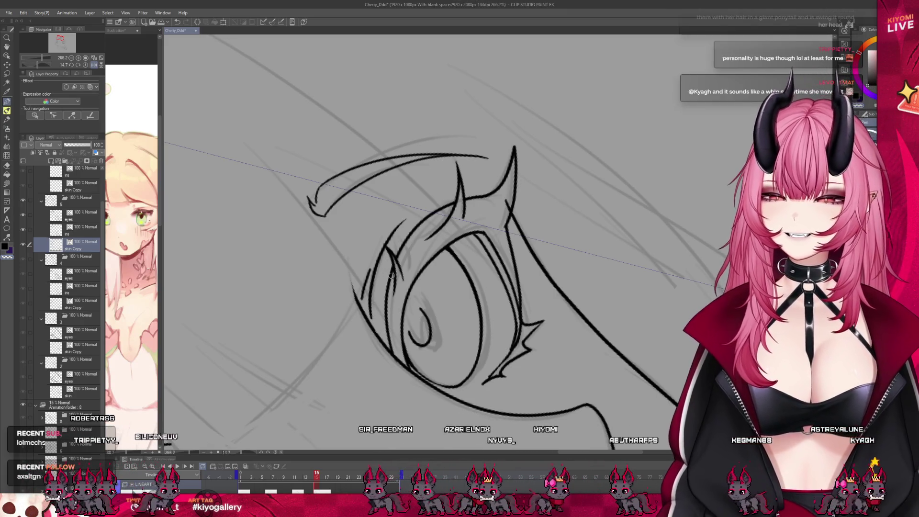
{"action": "scroll", "coordinate": [333, 211], "scroll_direction": "down", "scroll_amount": 4}
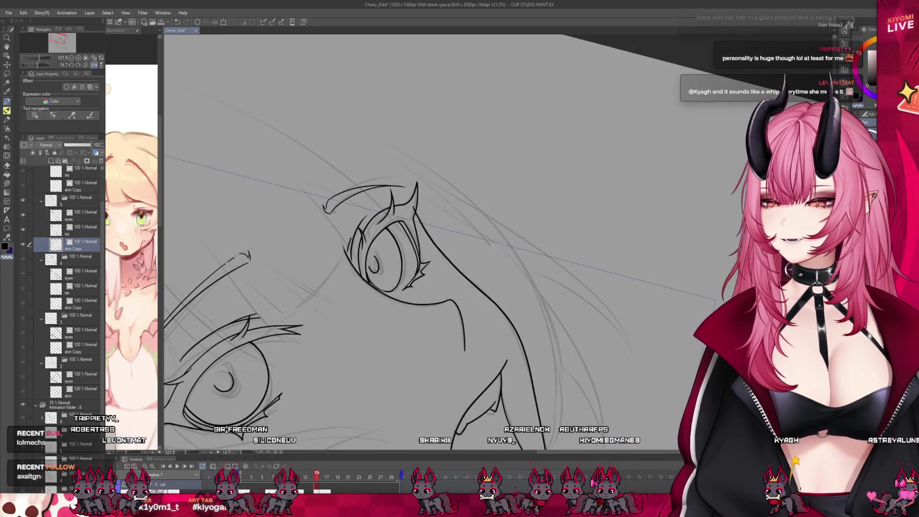
{"action": "scroll", "coordinate": [334, 211], "scroll_direction": "up", "scroll_amount": 3}
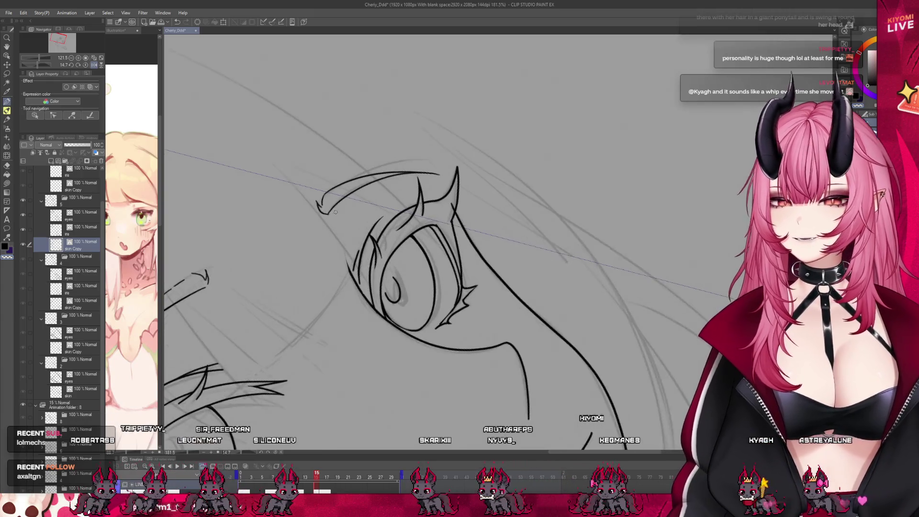
{"action": "scroll", "coordinate": [405, 201], "scroll_direction": "up", "scroll_amount": 3}
{"action": "scroll", "coordinate": [404, 206], "scroll_direction": "down", "scroll_amount": 3}
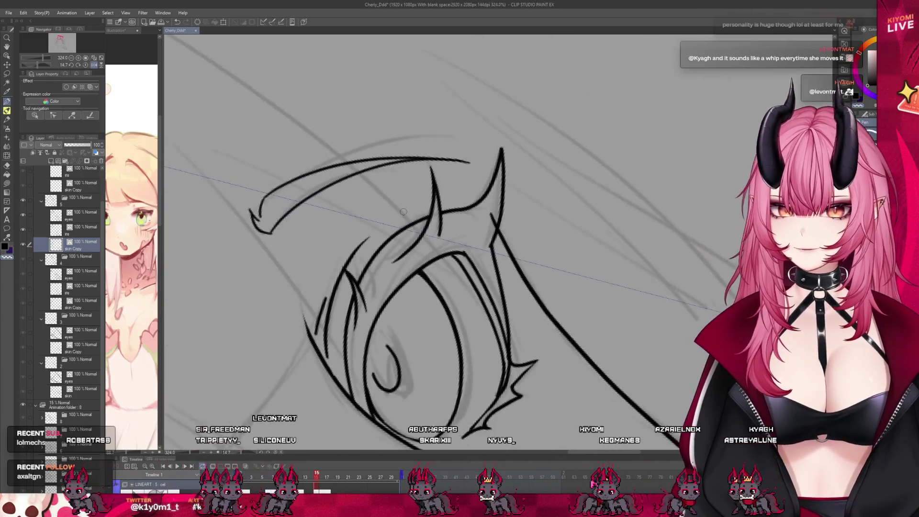
{"action": "scroll", "coordinate": [403, 210], "scroll_direction": "down", "scroll_amount": 2}
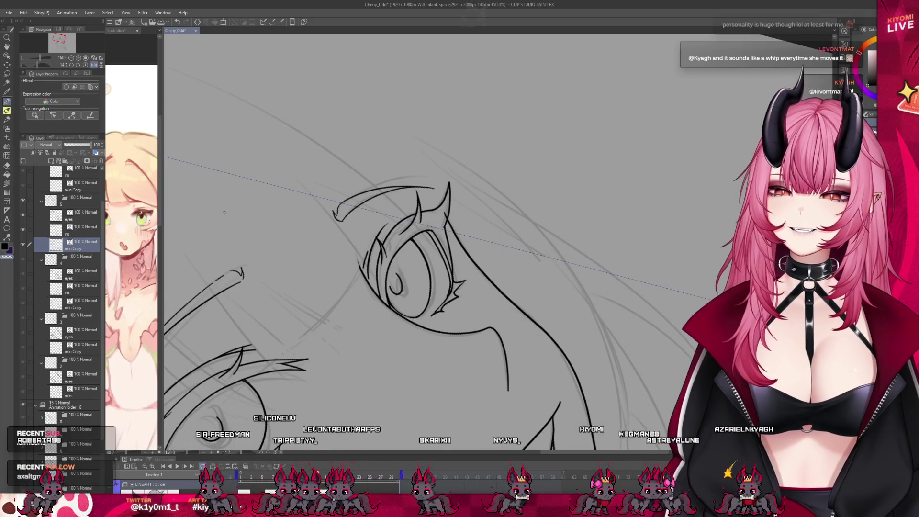
{"action": "scroll", "coordinate": [224, 213], "scroll_direction": "down", "scroll_amount": 1}
{"action": "key", "text": "ctrl+s"}
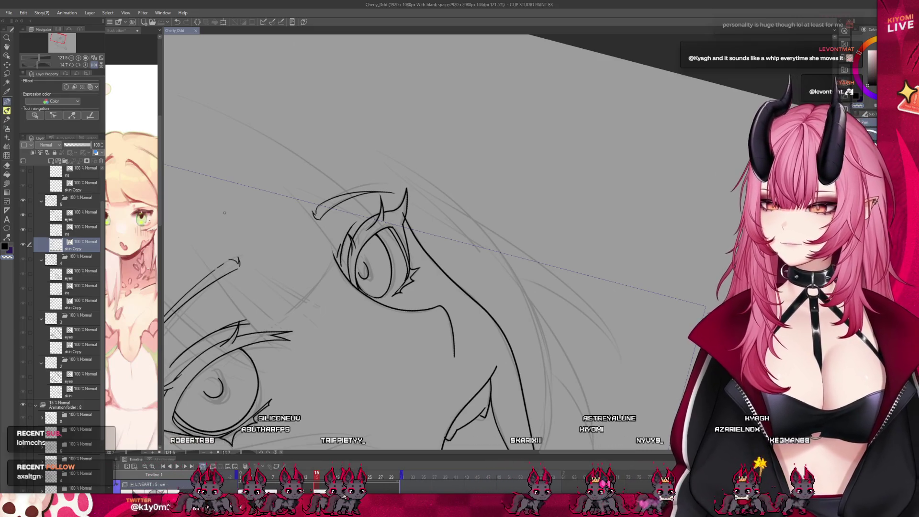
- Tilt the canvas view a little further and select the iris layer
{"action": "scroll", "coordinate": [333, 181], "scroll_direction": "down", "scroll_amount": 2}
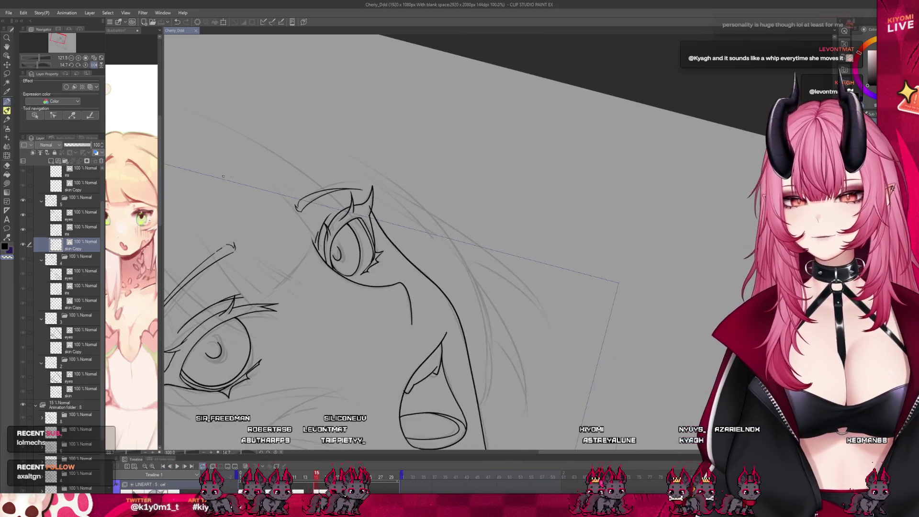
{"action": "left_click_drag", "start_coordinate": [254, 453], "coordinate": [240, 452]}
{"action": "scroll", "coordinate": [525, 101], "scroll_direction": "down", "scroll_amount": 2}
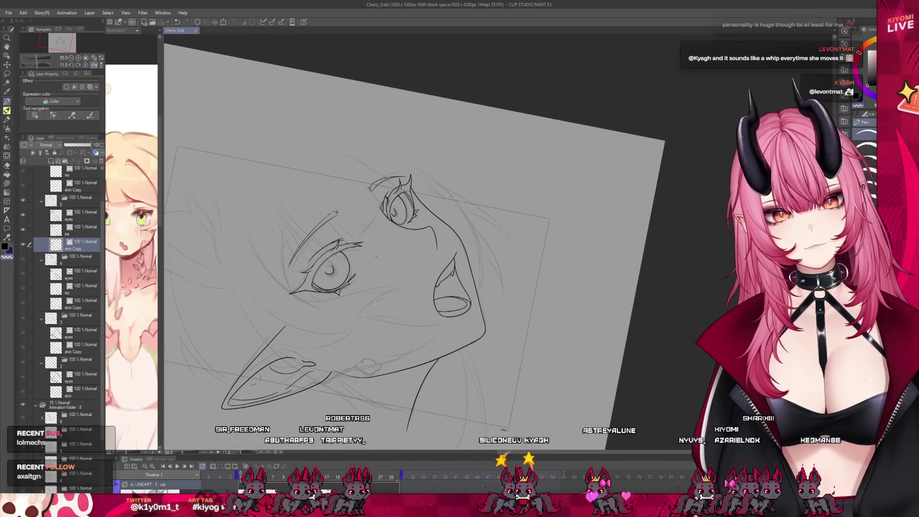
{"action": "scroll", "coordinate": [359, 258], "scroll_direction": "up", "scroll_amount": 1}
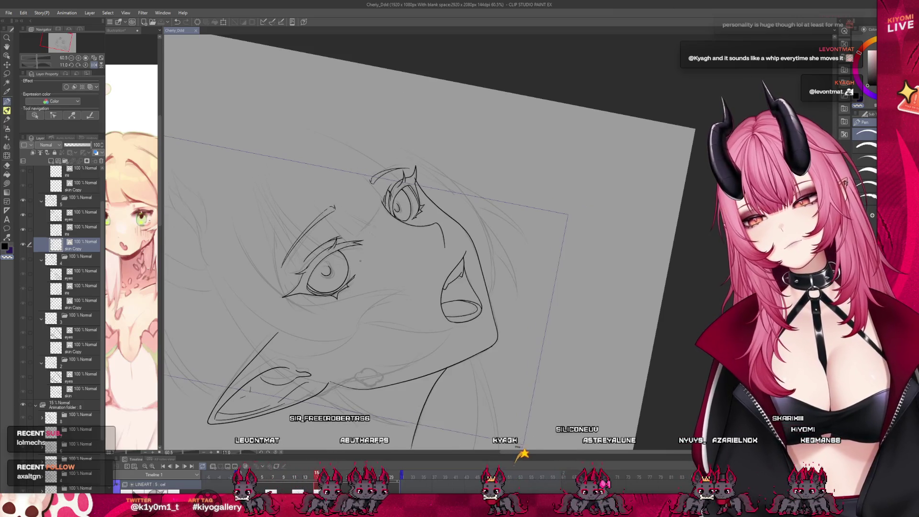
{"action": "left_click", "coordinate": [76, 229]}
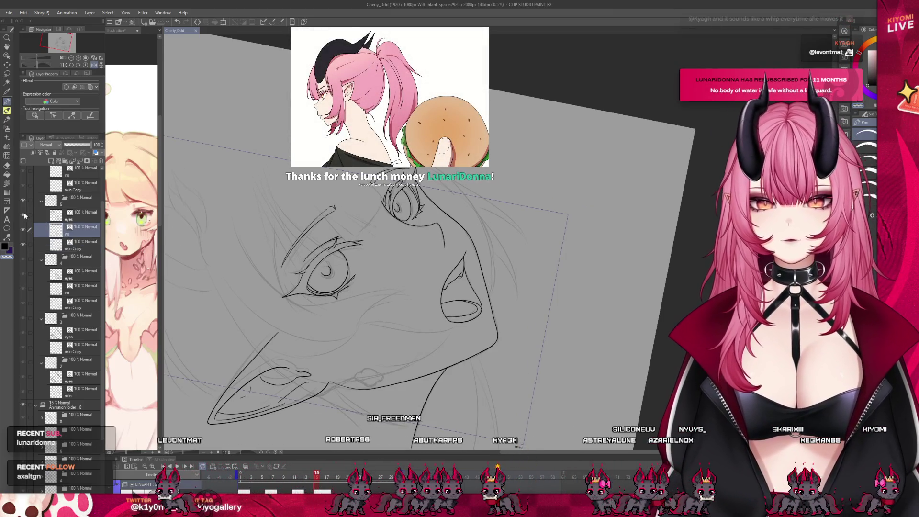
- Include the eyes layer, lasso the left eye, and nudge it slightly right and down
{"action": "left_click", "coordinate": [30, 215]}
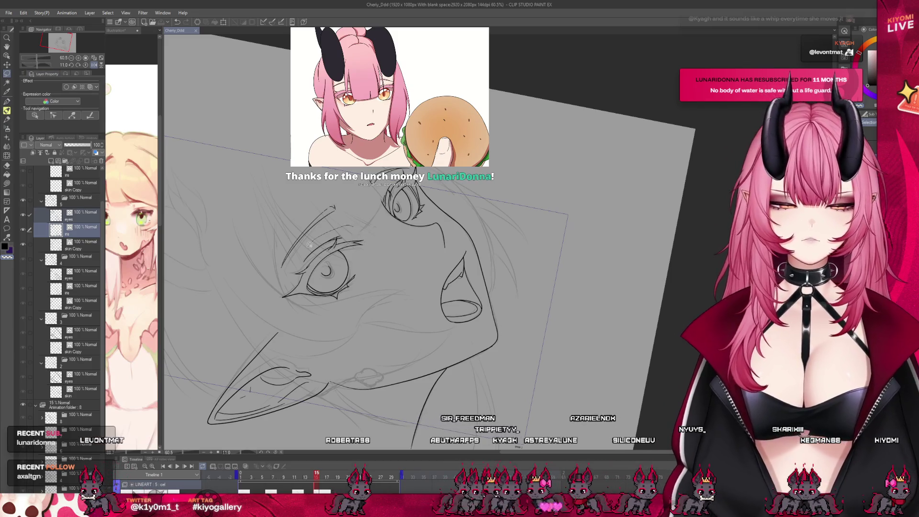
{"action": "left_click_drag", "start_coordinate": [349, 226], "coordinate": [343, 225]}
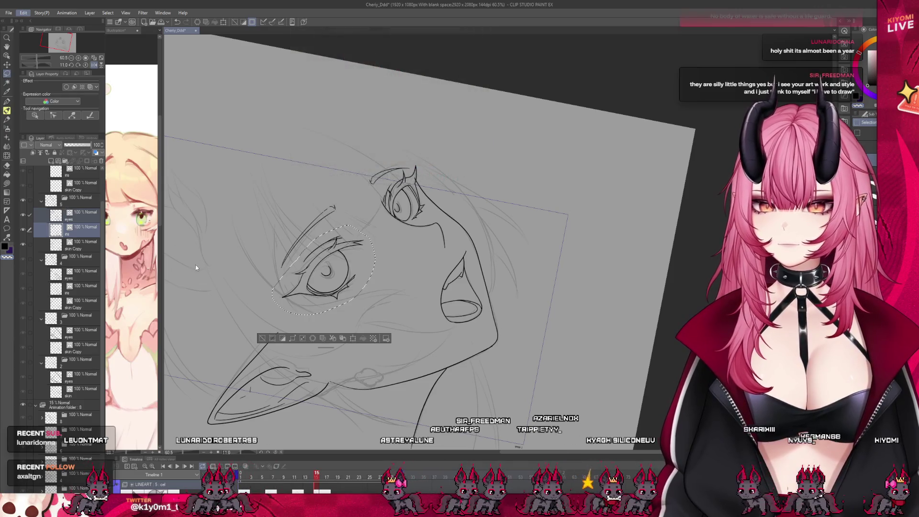
{"action": "key", "text": "ctrl+t"}
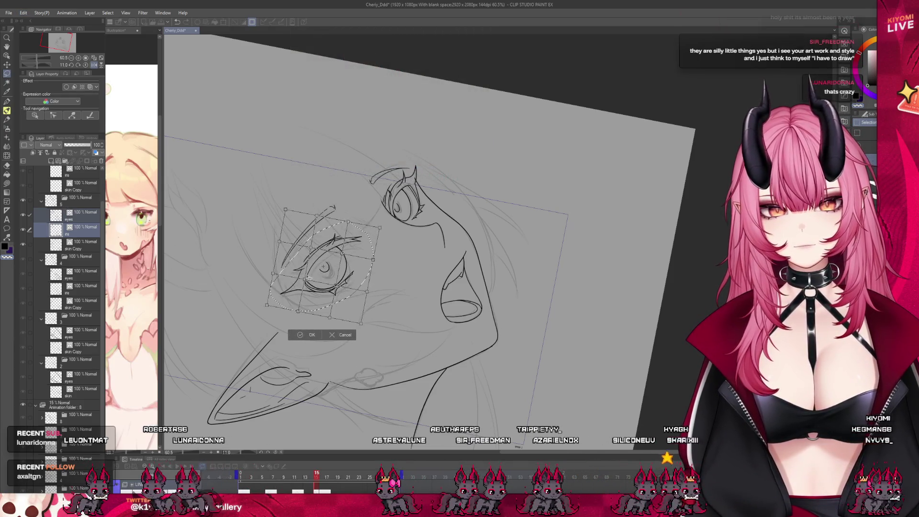
{"action": "left_click_drag", "start_coordinate": [309, 277], "coordinate": [311, 281]}
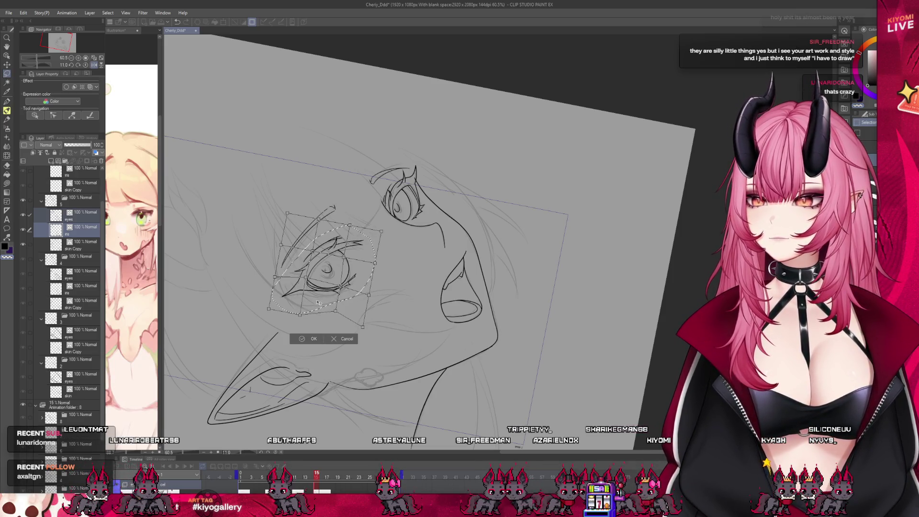
{"action": "left_click", "coordinate": [313, 339]}
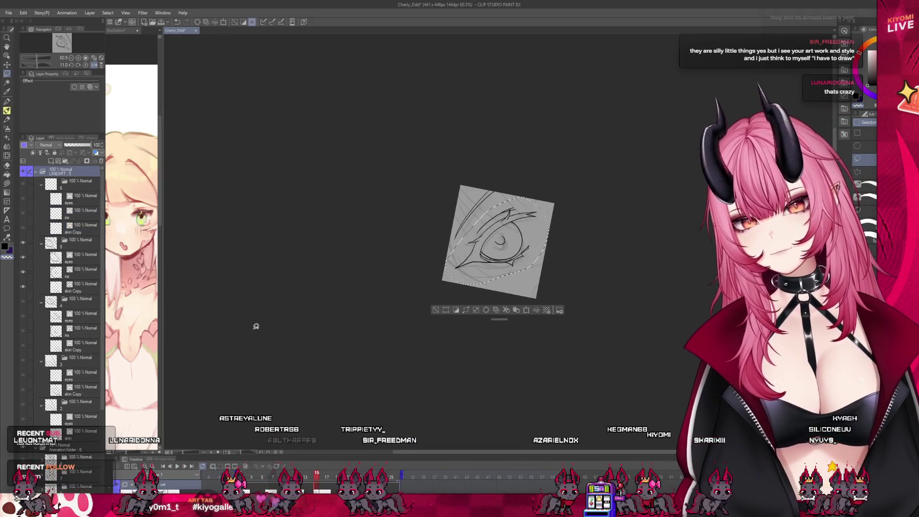
- Crop to the eye selection, undo the crop with Ctrl+Z, and clear the selection
{"action": "left_click", "coordinate": [272, 338]}
{"action": "key", "text": "ctrl+z"}
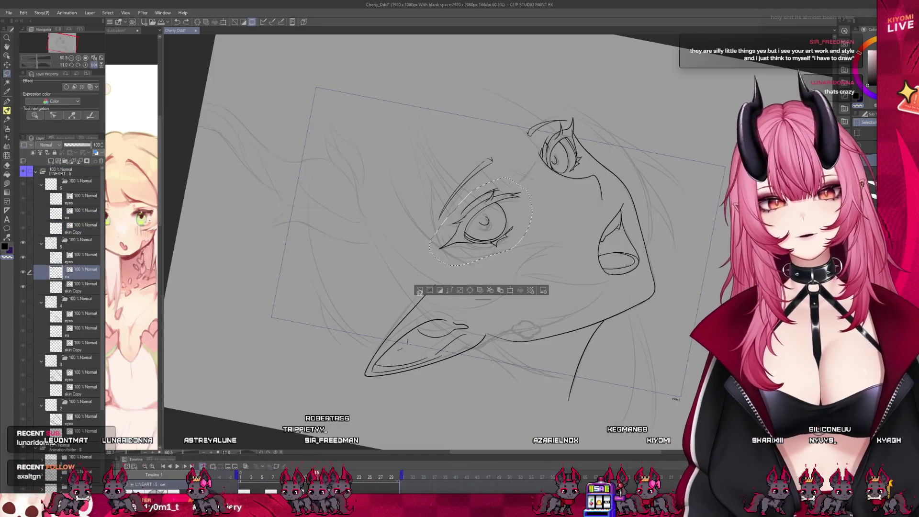
{"action": "left_click", "coordinate": [380, 287]}
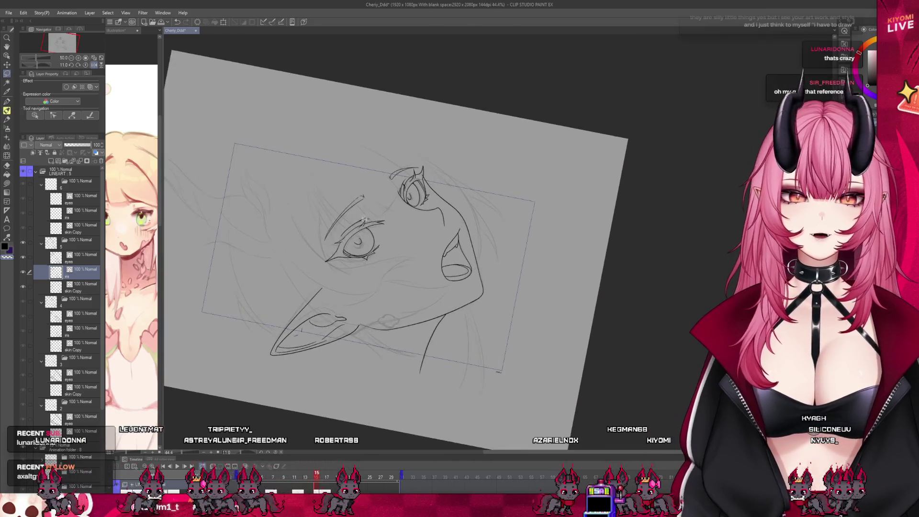
- Hide the gray rough sketch and scrub the timeline back to an earlier cel
{"action": "scroll", "coordinate": [431, 240], "scroll_direction": "up", "scroll_amount": 2}
{"action": "left_click", "coordinate": [25, 451]}
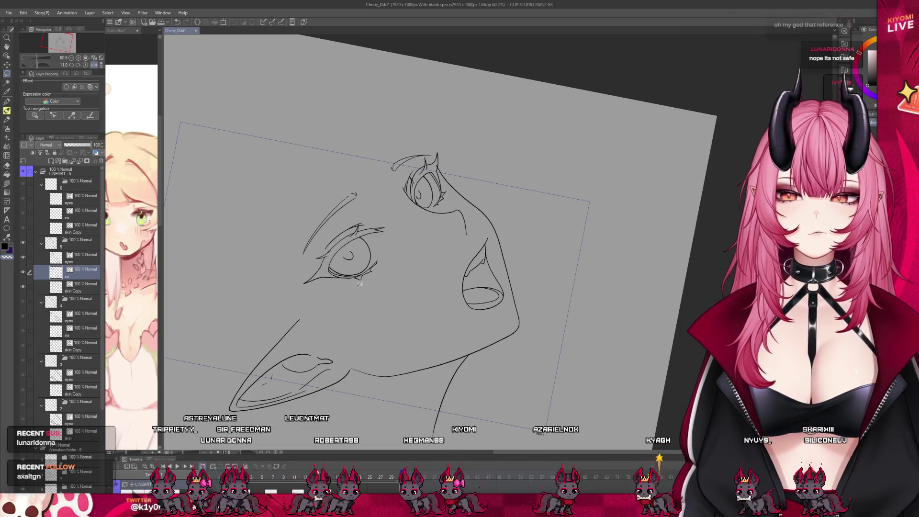
{"action": "scroll", "coordinate": [362, 279], "scroll_direction": "up", "scroll_amount": 3}
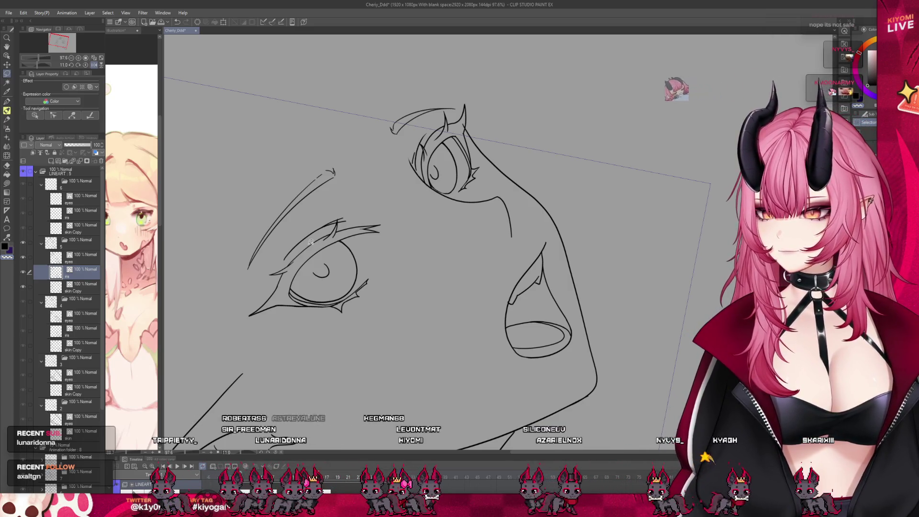
{"action": "scroll", "coordinate": [362, 232], "scroll_direction": "down", "scroll_amount": 3}
{"action": "left_click", "coordinate": [310, 475]}
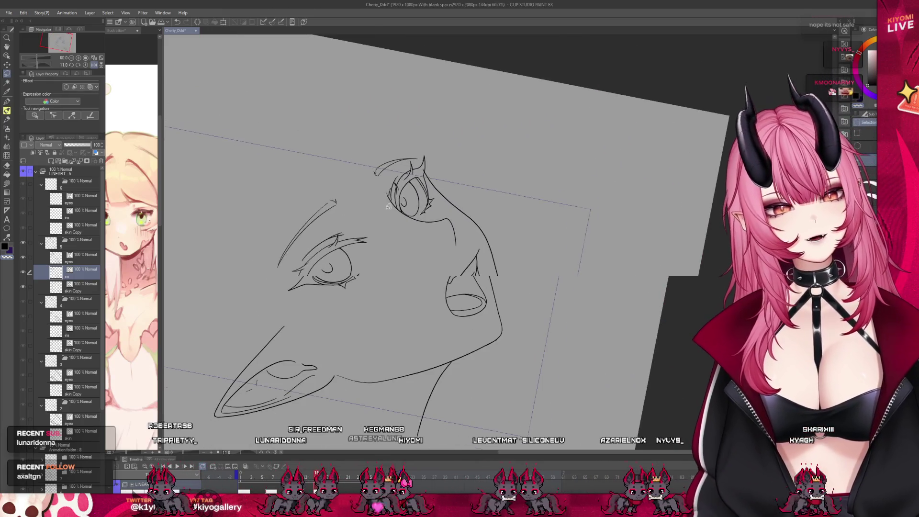
{"action": "mouse_move", "coordinate": [311, 475]}
{"action": "left_mouse_down"}
{"action": "mouse_move", "coordinate": [269, 475]}
{"action": "mouse_move", "coordinate": [311, 473]}
{"action": "mouse_move", "coordinate": [278, 474]}
{"action": "left_mouse_up"}
- Save the file and reset the canvas rotation to upright
{"action": "scroll", "coordinate": [343, 266], "scroll_direction": "up", "scroll_amount": 1}
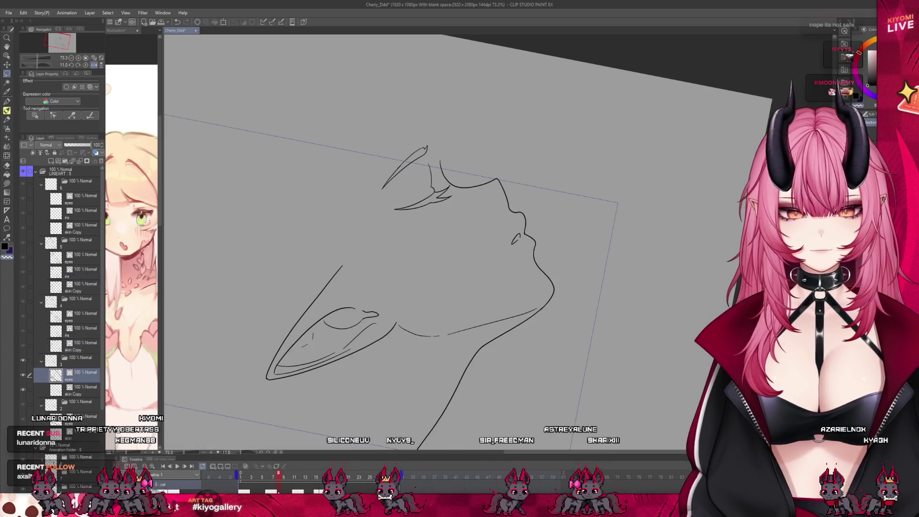
{"action": "key", "text": "ctrl+s"}
{"action": "left_click_drag", "start_coordinate": [417, 187], "coordinate": [446, 225]}
{"action": "left_click", "coordinate": [274, 453]}
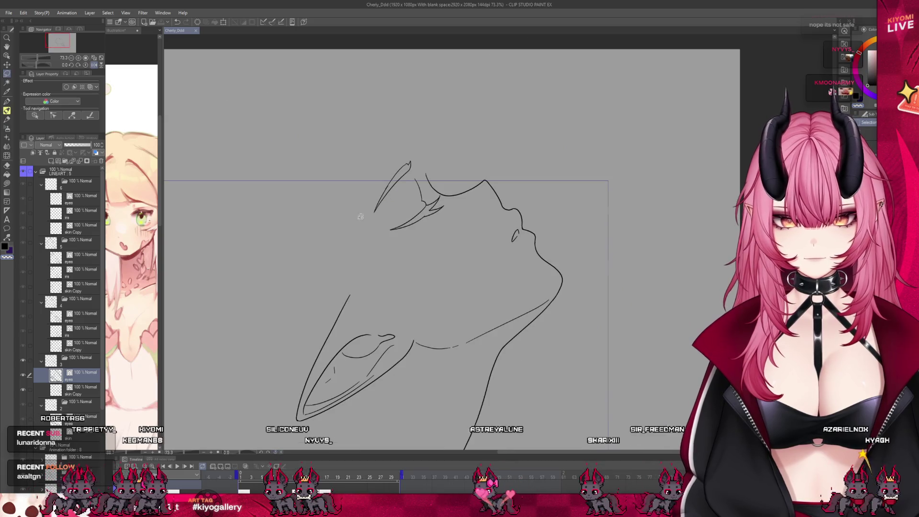
{"action": "scroll", "coordinate": [385, 307], "scroll_direction": "down", "scroll_amount": 1}
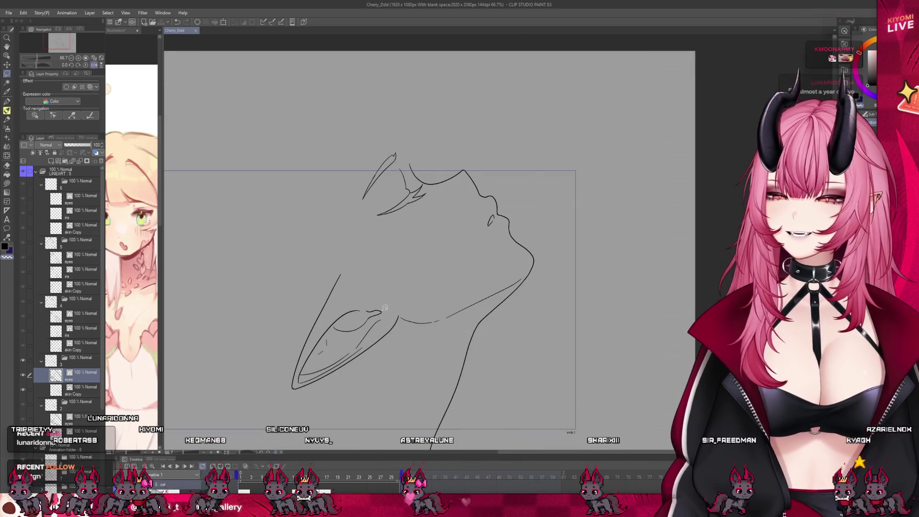
{"action": "scroll", "coordinate": [435, 205], "scroll_direction": "up", "scroll_amount": 3}
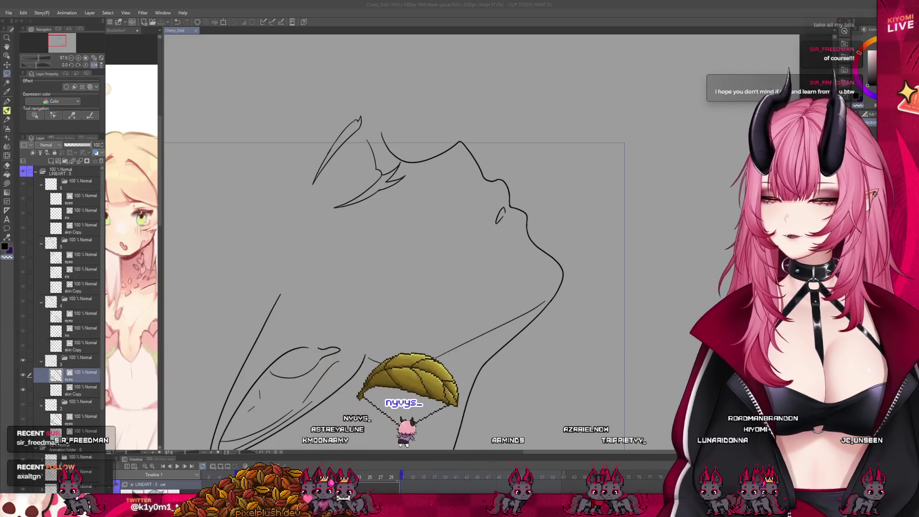
- Zoom out and step forward to the cel with the full face and eye lineart
{"action": "key", "text": "ctrl+minus"}
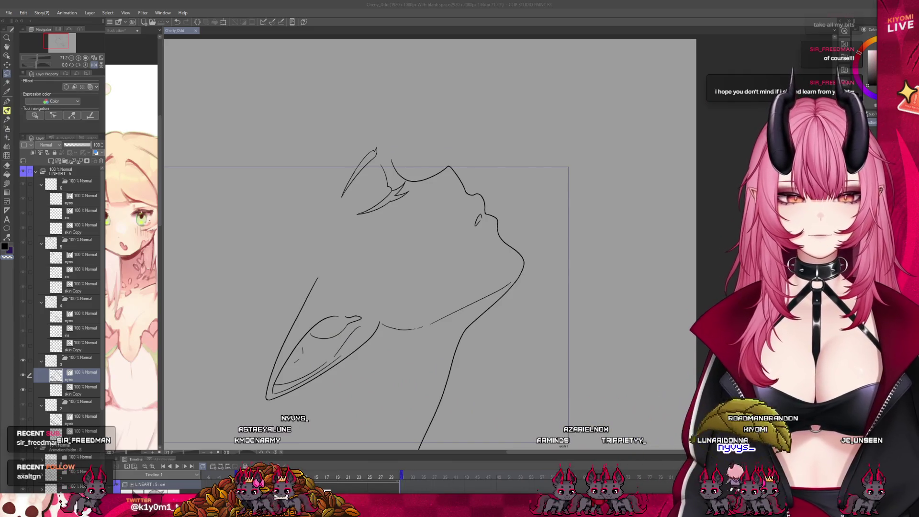
{"action": "key", "text": "ctrl+Right"}
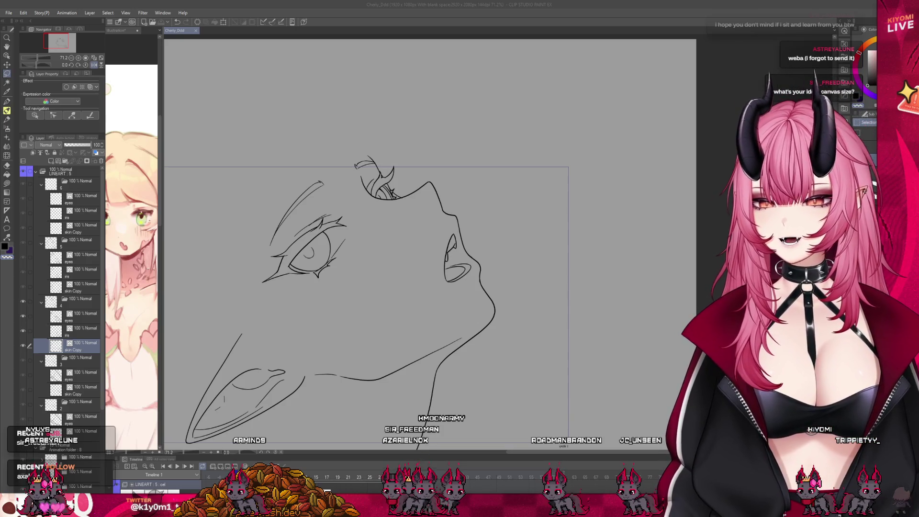
- Return to Clip Studio Paint, where the canvas-settings screenshot (4000 × 6000, 300 dpi) is open as Illustration2
{"action": "scroll", "coordinate": [383, 288], "scroll_direction": "down", "scroll_amount": 2}
{"action": "scroll", "coordinate": [383, 287], "scroll_direction": "up", "scroll_amount": 3}
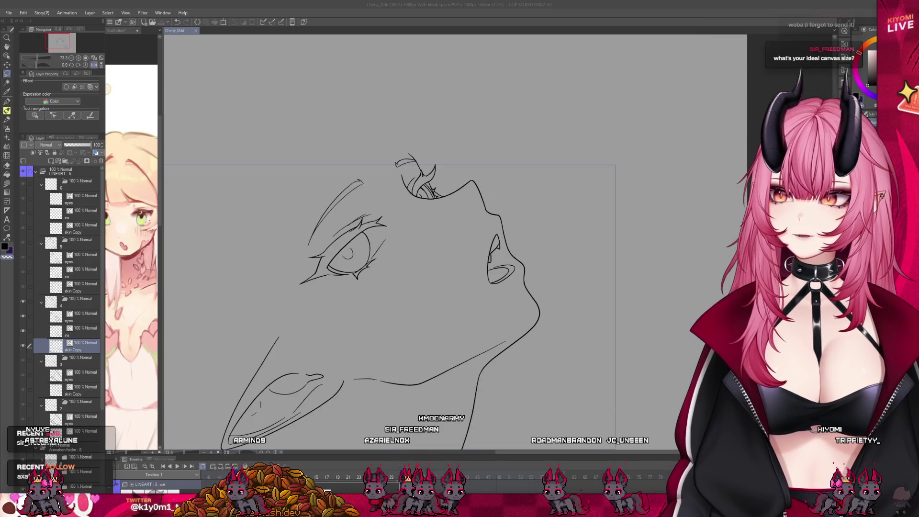
{"action": "key", "text": "alt+Tab"}
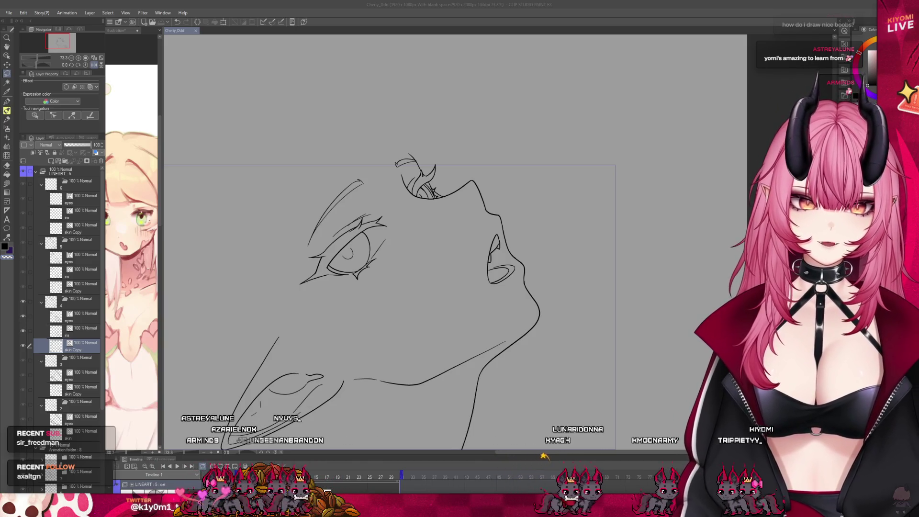
{"action": "left_click", "coordinate": [469, 157]}
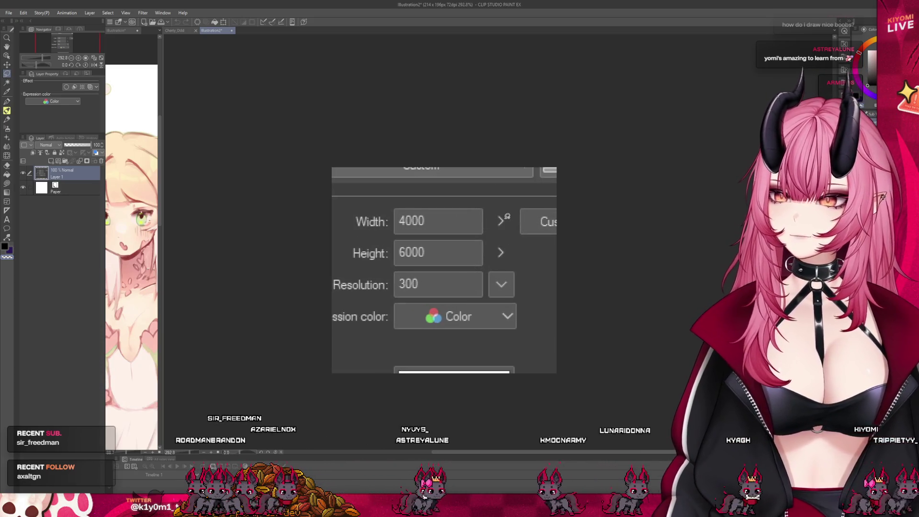
- Scribble marks on the Color row, 150 by the resolution and the height, undoing each
{"action": "scroll", "coordinate": [489, 234], "scroll_direction": "up", "scroll_amount": 1}
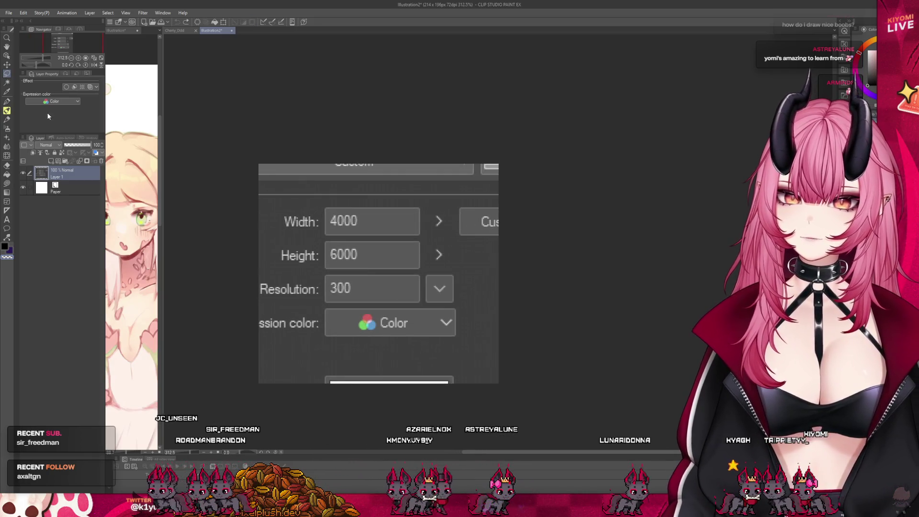
{"action": "left_click_drag", "start_coordinate": [290, 297], "coordinate": [450, 316]}
{"action": "key", "text": "ctrl+z"}
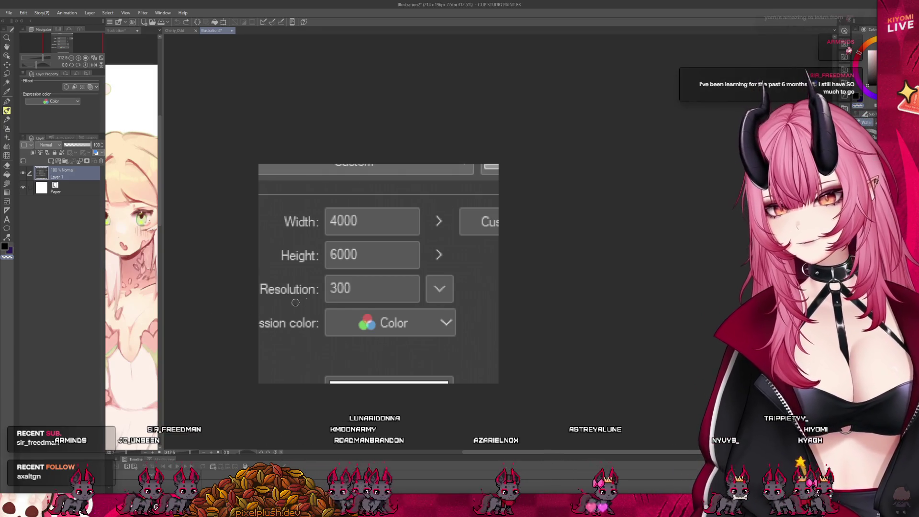
{"action": "mouse_move", "coordinate": [363, 283]}
{"action": "left_mouse_down"}
{"action": "mouse_move", "coordinate": [360, 294]}
{"action": "mouse_move", "coordinate": [390, 283]}
{"action": "left_mouse_up"}
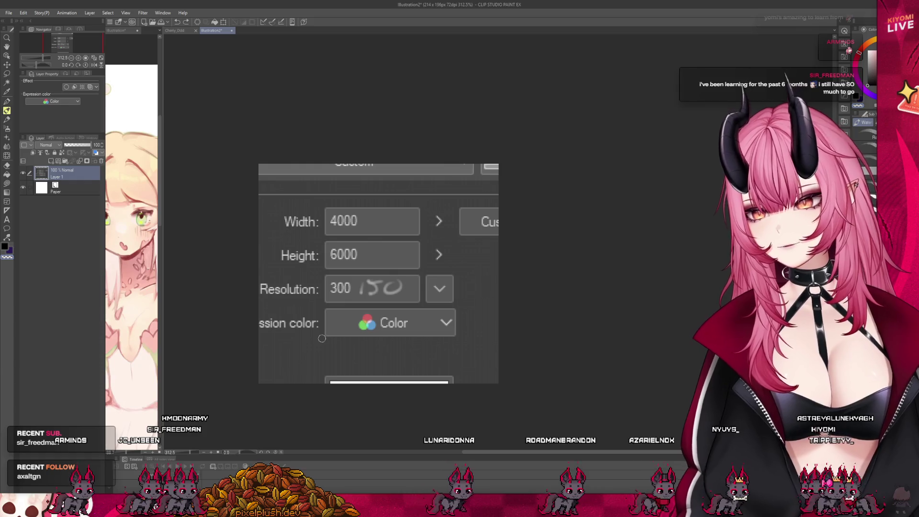
{"action": "key", "text": "ctrl+z"}
{"action": "key", "text": "ctrl+z"}
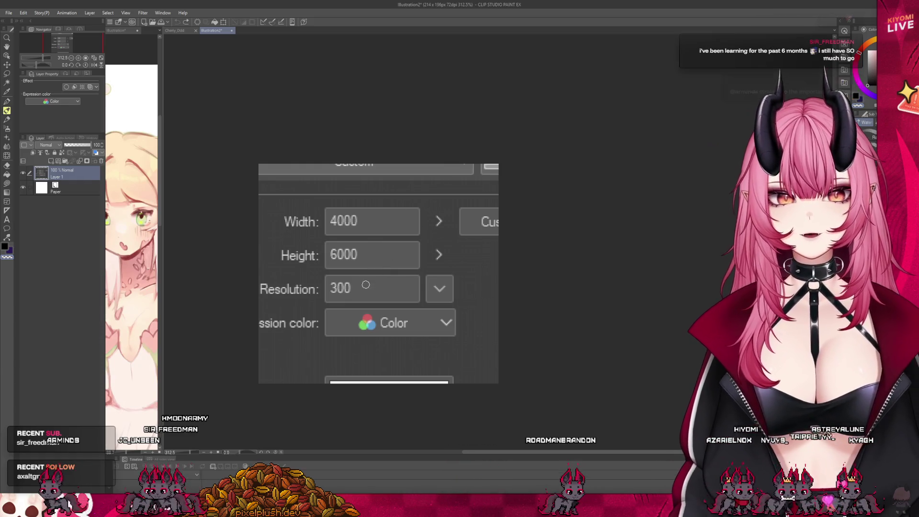
{"action": "key", "text": "ctrl+z"}
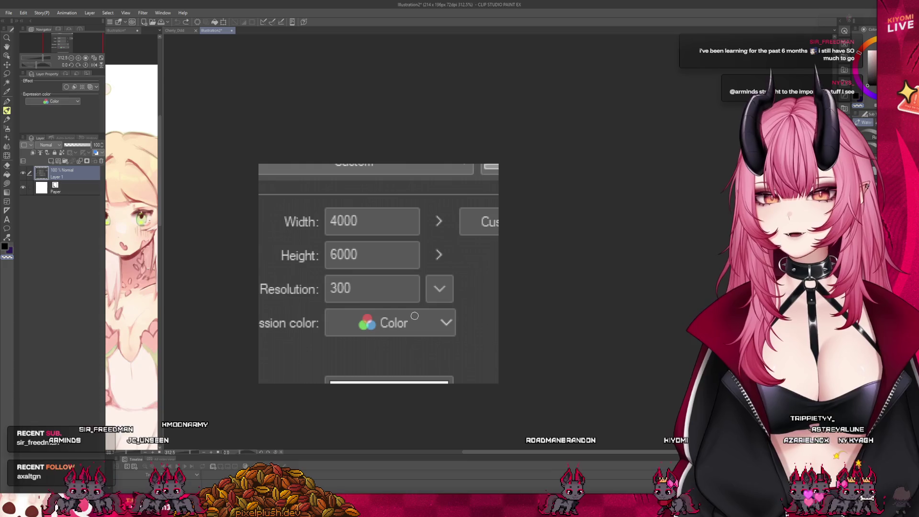
{"action": "left_click_drag", "start_coordinate": [421, 247], "coordinate": [261, 258]}
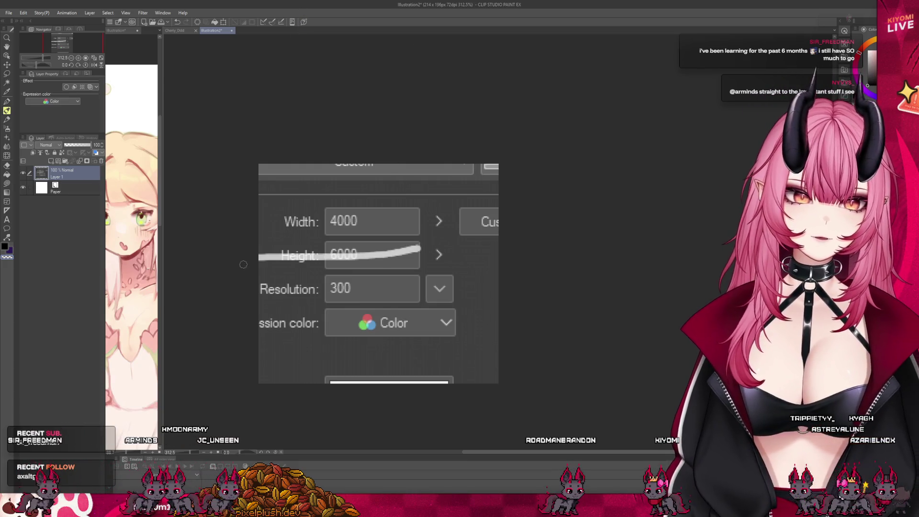
{"action": "key", "text": "ctrl+z"}
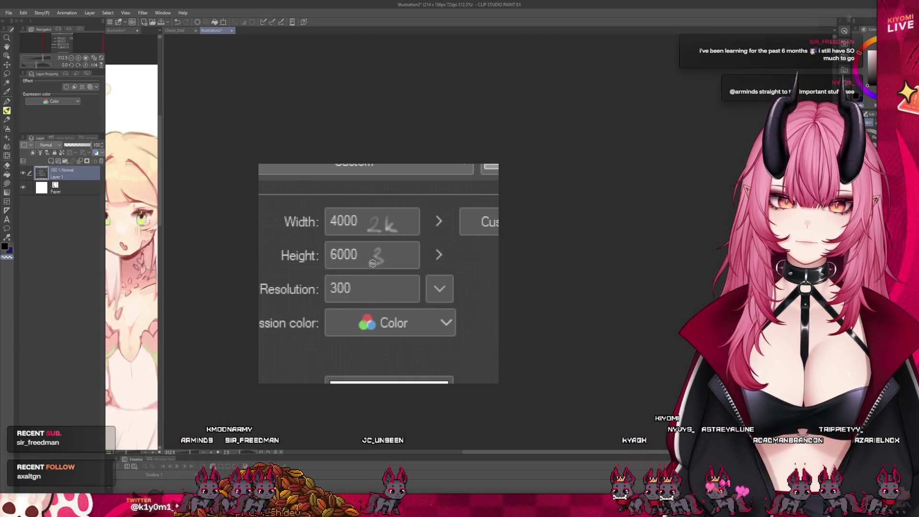
- Write 3k and 1k beside height and width, remove them, and close Illustration2 without saving
{"action": "left_click_drag", "start_coordinate": [393, 257], "coordinate": [405, 263]}
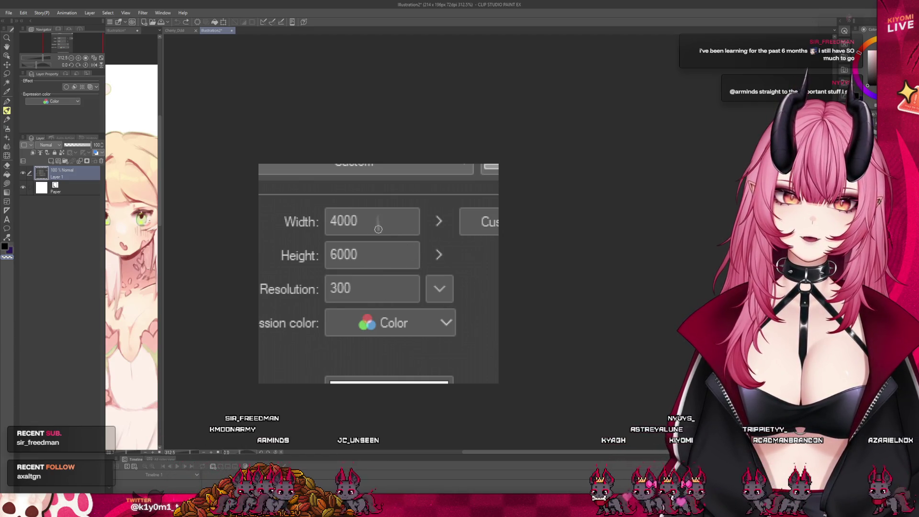
{"action": "mouse_move", "coordinate": [386, 216]}
{"action": "left_mouse_down"}
{"action": "mouse_move", "coordinate": [383, 231]}
{"action": "mouse_move", "coordinate": [397, 230]}
{"action": "left_mouse_up"}
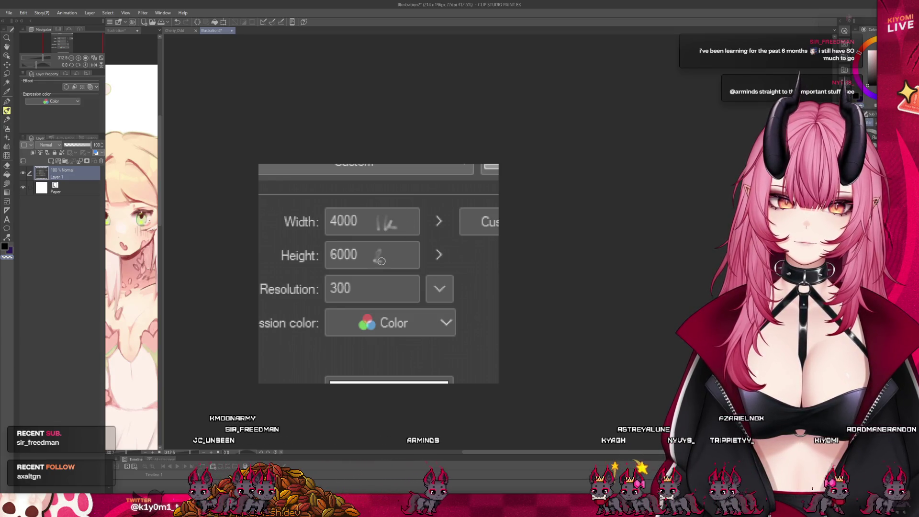
{"action": "key", "text": "ctrl+z"}
{"action": "key", "text": "ctrl+z"}
{"action": "key", "text": "ctrl+z"}
{"action": "key", "text": "Delete"}
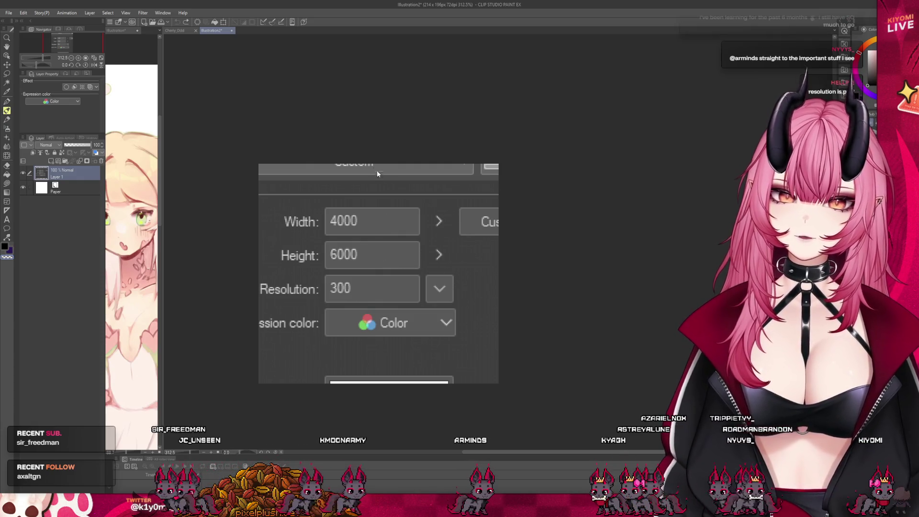
{"action": "left_click", "coordinate": [231, 30]}
{"action": "left_click", "coordinate": [444, 183]}
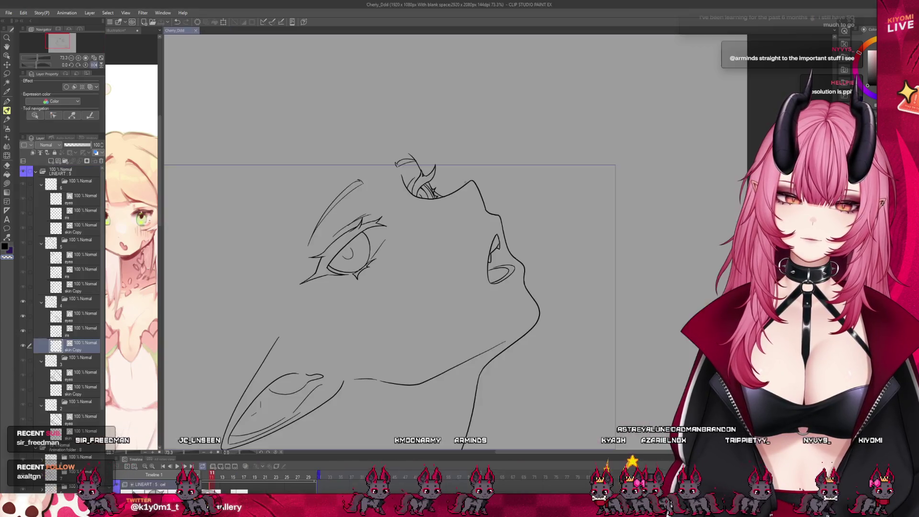
- Flip the canvas view horizontally to check the face lineart's proportions
{"action": "left_click_drag", "start_coordinate": [311, 171], "coordinate": [269, 148]}
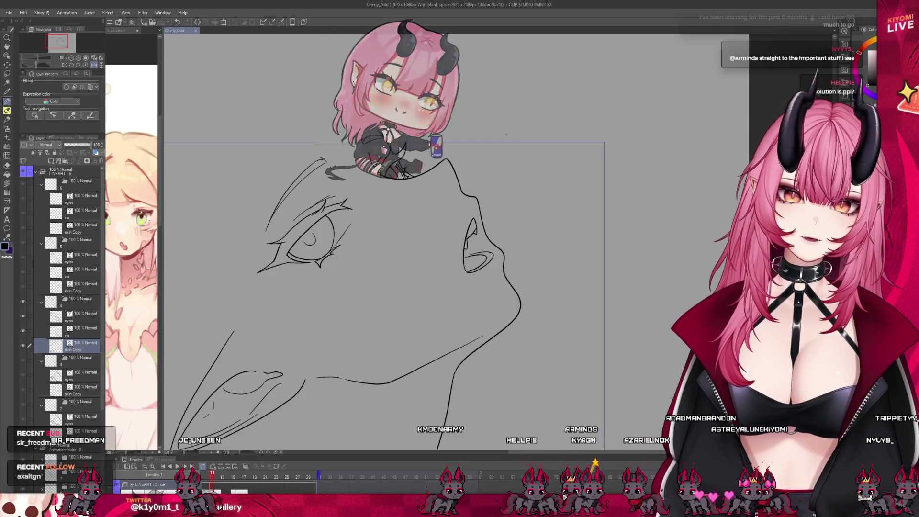
{"action": "scroll", "coordinate": [325, 158], "scroll_direction": "down", "scroll_amount": 1}
{"action": "scroll", "coordinate": [424, 268], "scroll_direction": "up", "scroll_amount": 1}
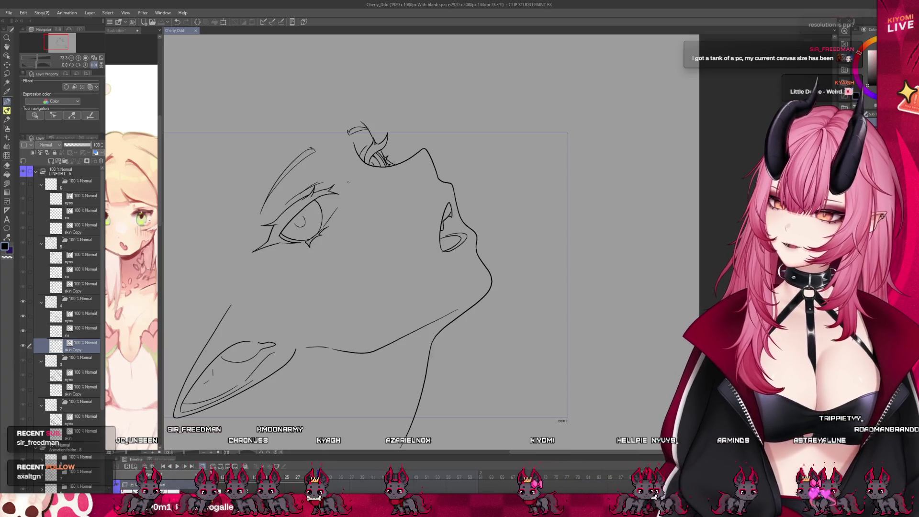
{"action": "scroll", "coordinate": [476, 213], "scroll_direction": "down", "scroll_amount": 2}
{"action": "scroll", "coordinate": [477, 212], "scroll_direction": "up", "scroll_amount": 2}
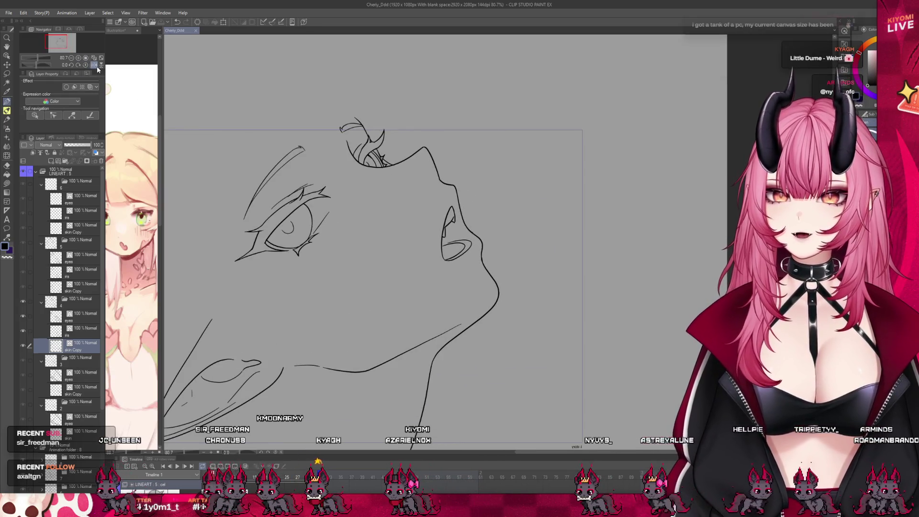
{"action": "left_click", "coordinate": [95, 65]}
{"action": "scroll", "coordinate": [508, 191], "scroll_direction": "down", "scroll_amount": 2}
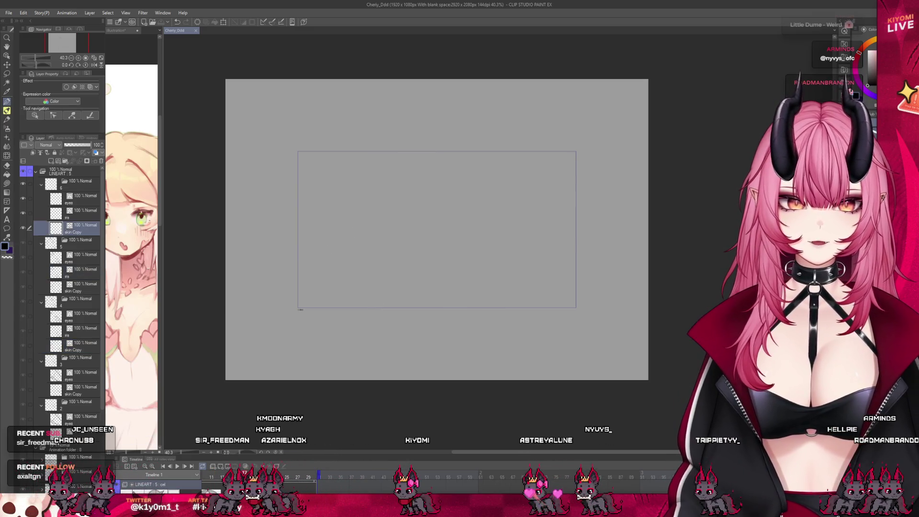
{"action": "scroll", "coordinate": [433, 210], "scroll_direction": "up", "scroll_amount": 3}
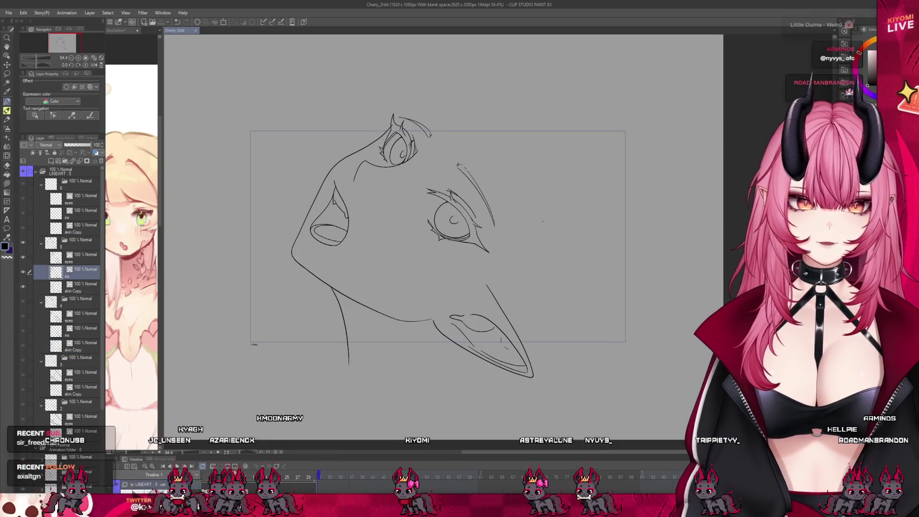
{"action": "scroll", "coordinate": [435, 168], "scroll_direction": "up", "scroll_amount": 2}
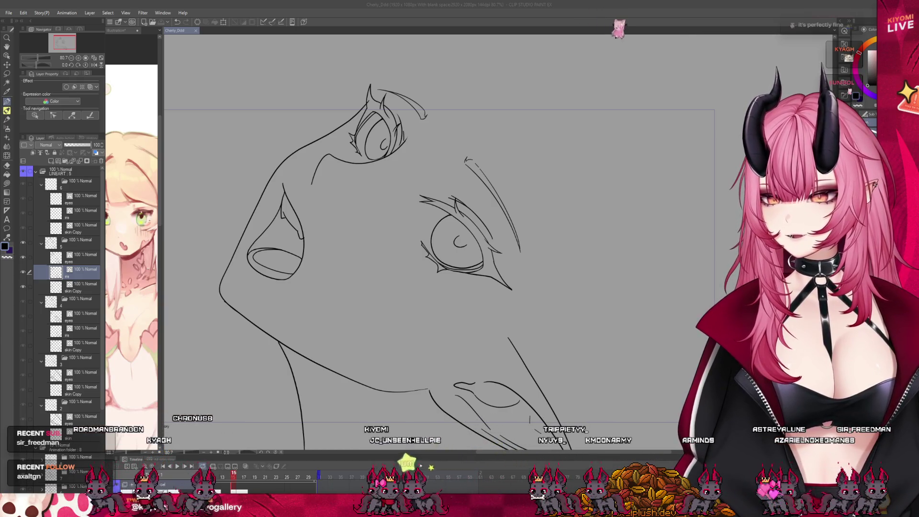
{"action": "scroll", "coordinate": [285, 121], "scroll_direction": "down", "scroll_amount": 1}
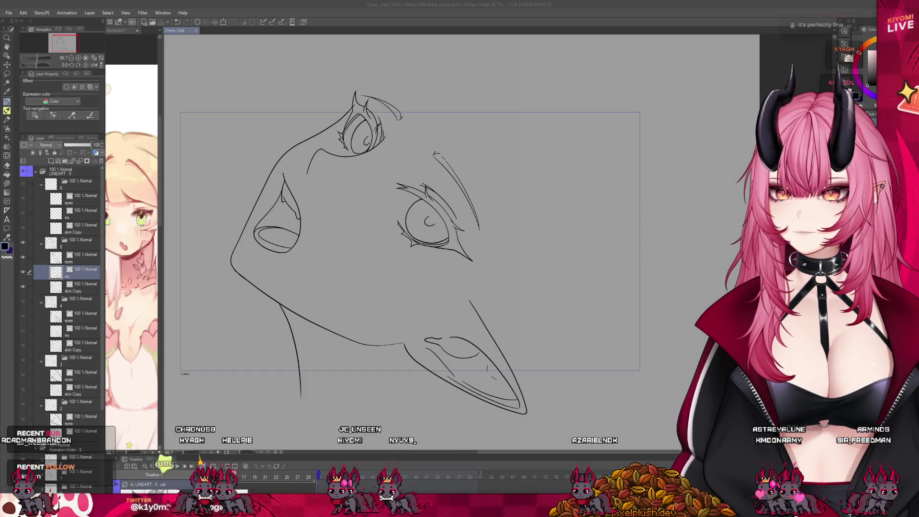
- Select the skin Copy layer, frame the head and neck, and tilt the view 22°
{"action": "left_click", "coordinate": [6, 111]}
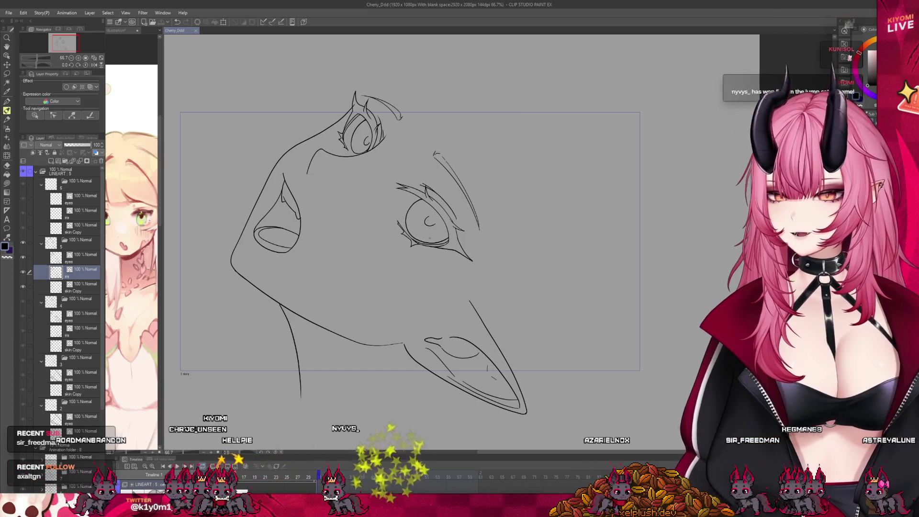
{"action": "key", "text": "ctrl+plus"}
{"action": "left_click", "coordinate": [84, 286]}
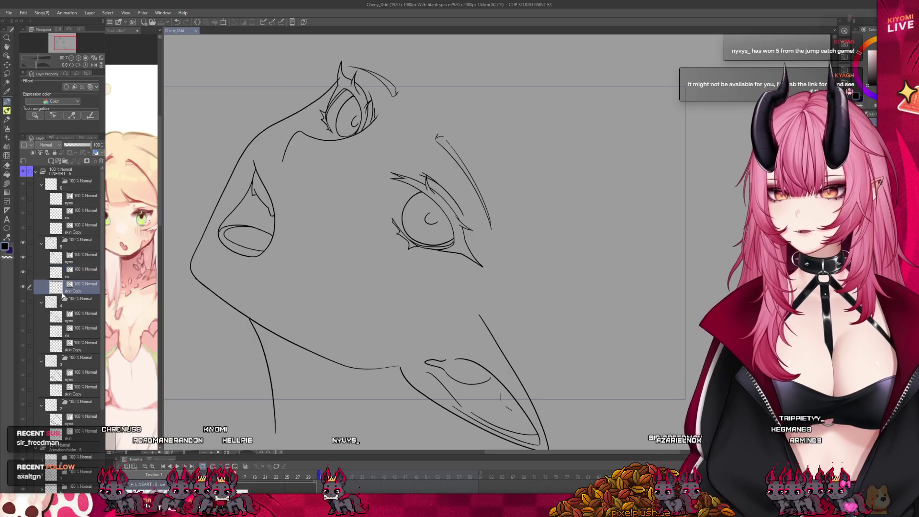
{"action": "key", "text": "ctrl+plus"}
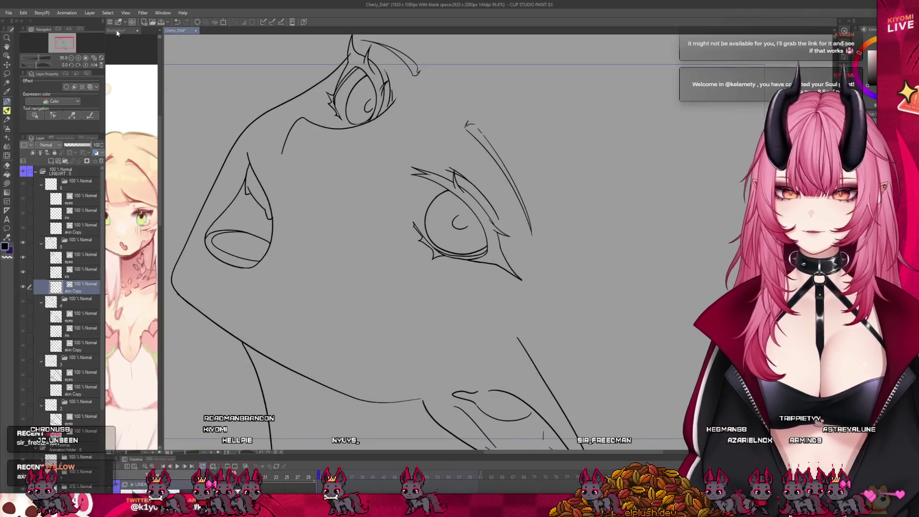
{"action": "key", "text": "ctrl+minus"}
{"action": "key", "text": "ctrl+minus"}
{"action": "key", "text": "ctrl+minus"}
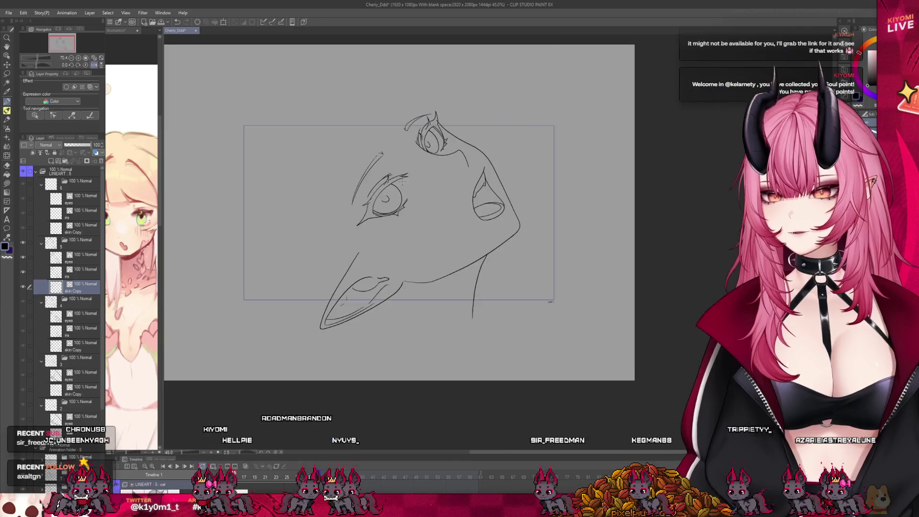
{"action": "key", "text": "ctrl+plus"}
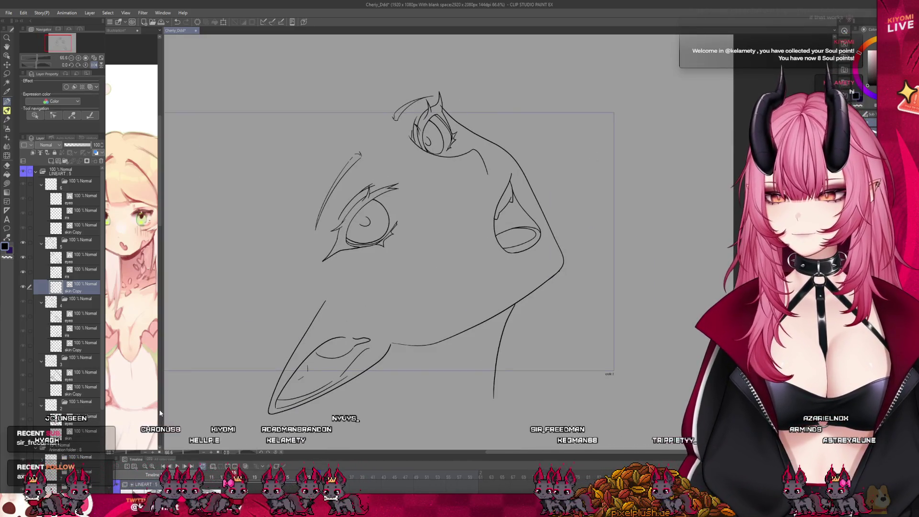
{"action": "left_click", "coordinate": [241, 451]}
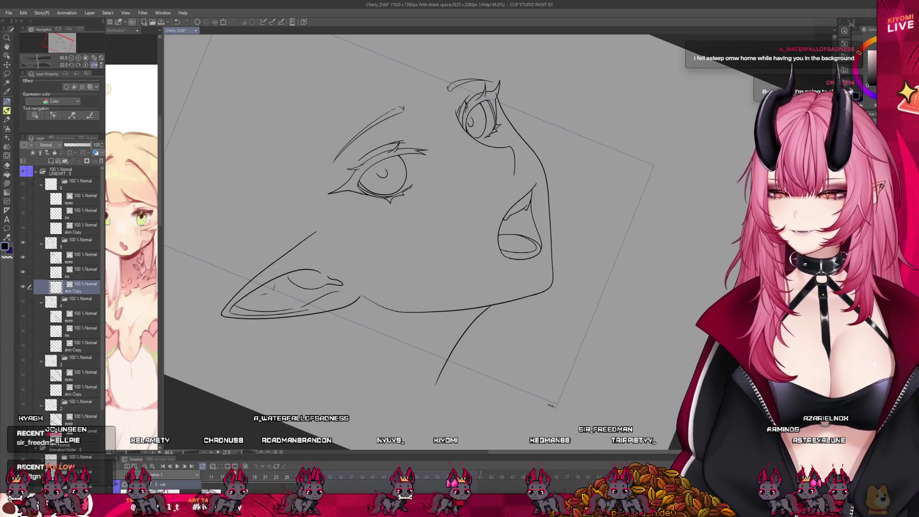
{"action": "left_click_drag", "start_coordinate": [407, 215], "coordinate": [402, 232]}
- Zoom in on the eyes and back out, then reset the canvas rotation to 0°
{"action": "scroll", "coordinate": [407, 239], "scroll_direction": "up", "scroll_amount": 2}
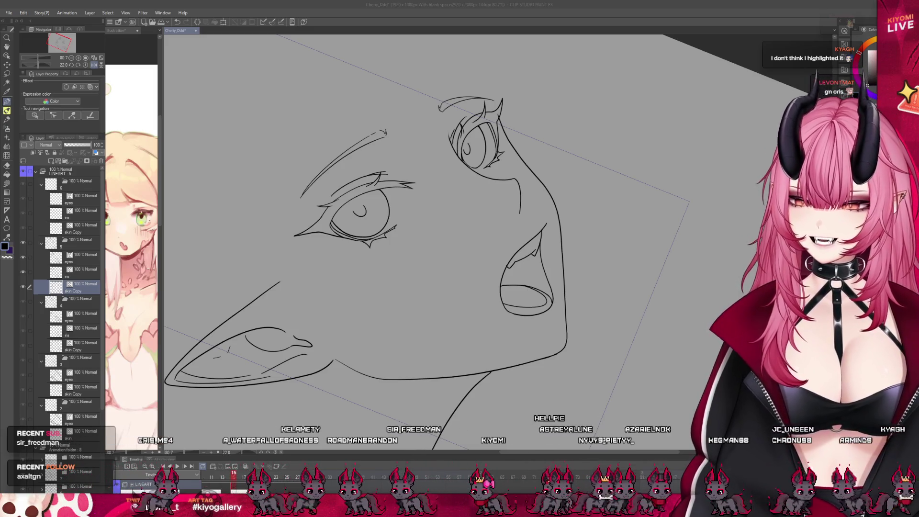
{"action": "scroll", "coordinate": [378, 163], "scroll_direction": "up", "scroll_amount": 5}
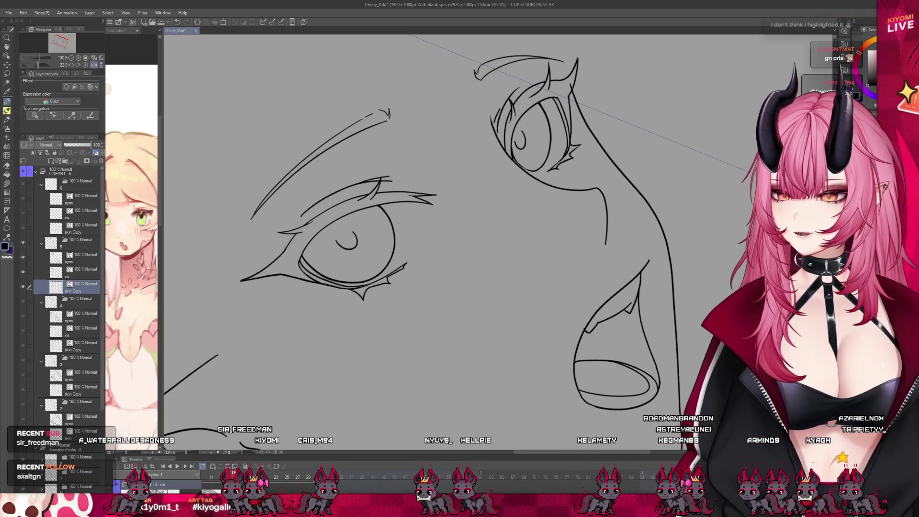
{"action": "scroll", "coordinate": [326, 228], "scroll_direction": "down", "scroll_amount": 2}
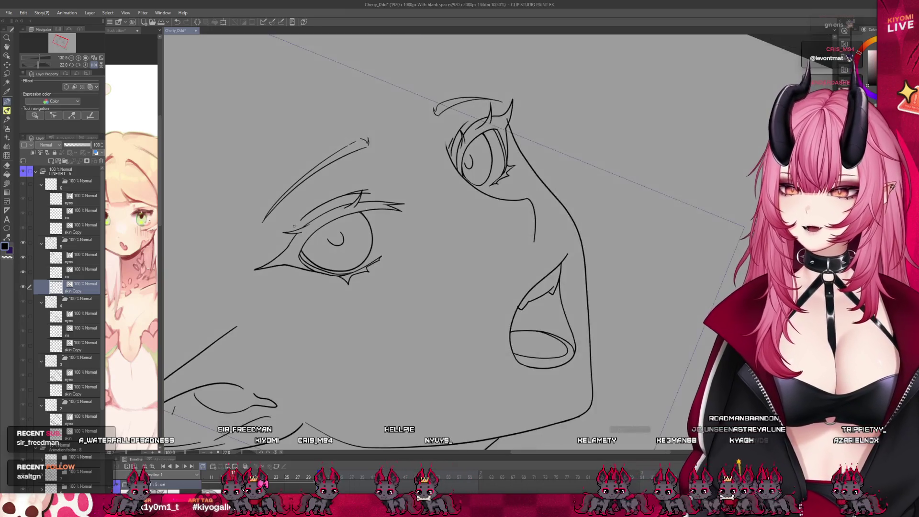
{"action": "scroll", "coordinate": [336, 178], "scroll_direction": "down", "scroll_amount": 4}
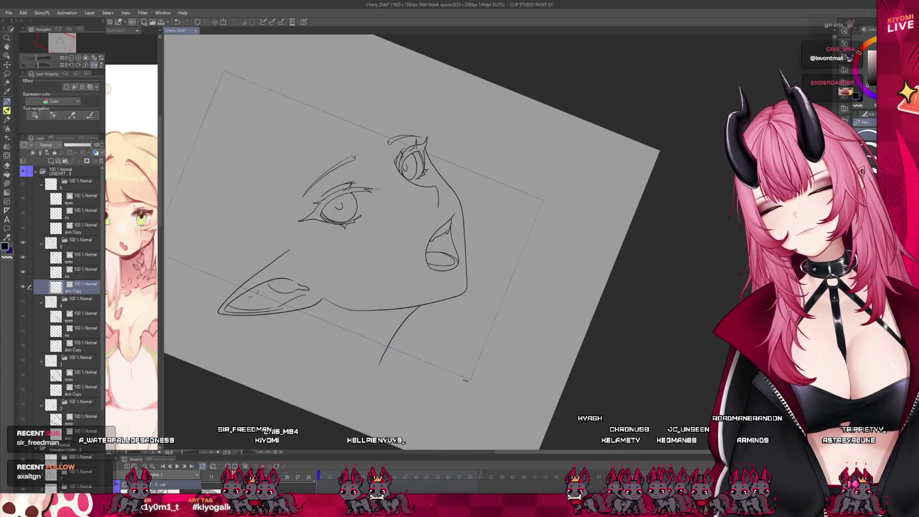
{"action": "scroll", "coordinate": [376, 190], "scroll_direction": "up", "scroll_amount": 1}
{"action": "left_click", "coordinate": [270, 453]}
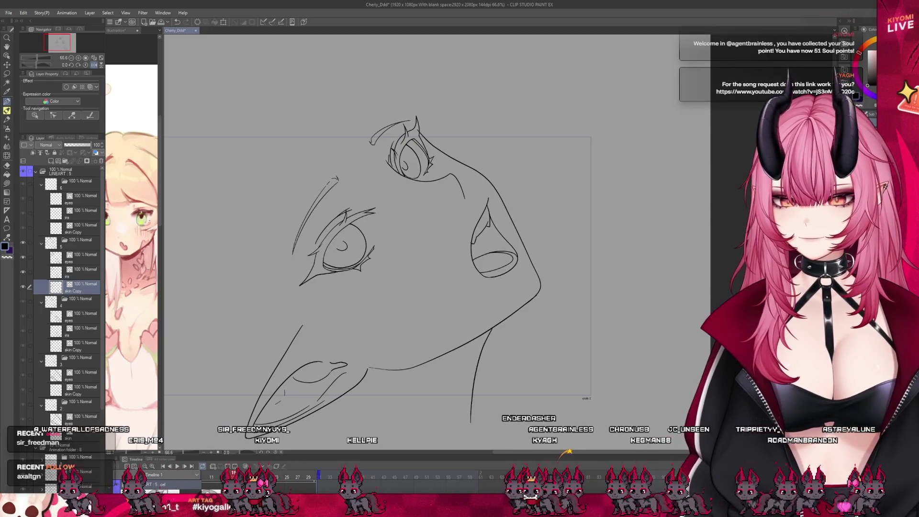
- Zoom into the eyes, then back out to review the lineart over the gray sketch
{"action": "scroll", "coordinate": [351, 237], "scroll_direction": "up", "scroll_amount": 1}
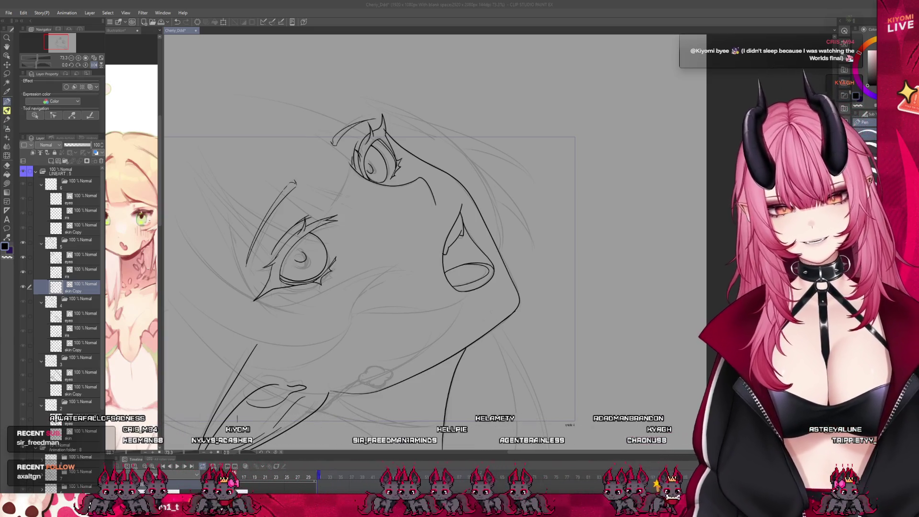
{"action": "scroll", "coordinate": [289, 171], "scroll_direction": "up", "scroll_amount": 2}
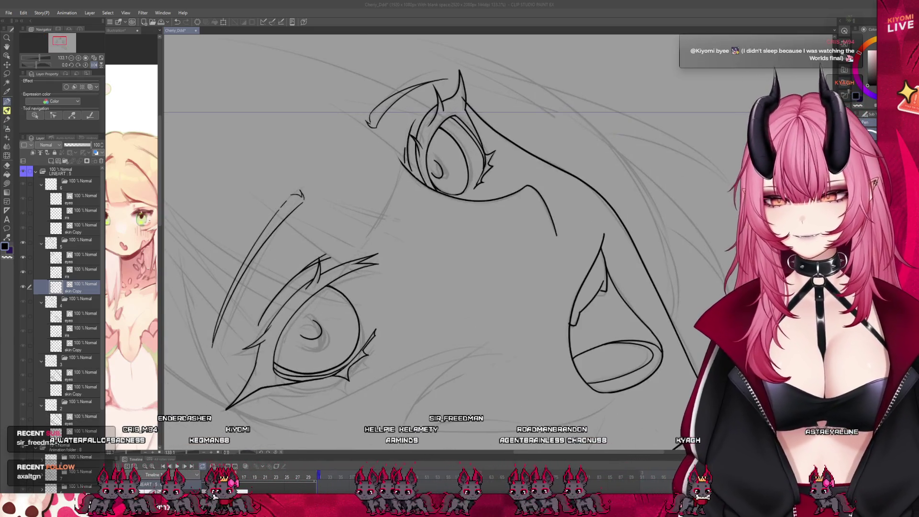
{"action": "scroll", "coordinate": [348, 167], "scroll_direction": "down", "scroll_amount": 2}
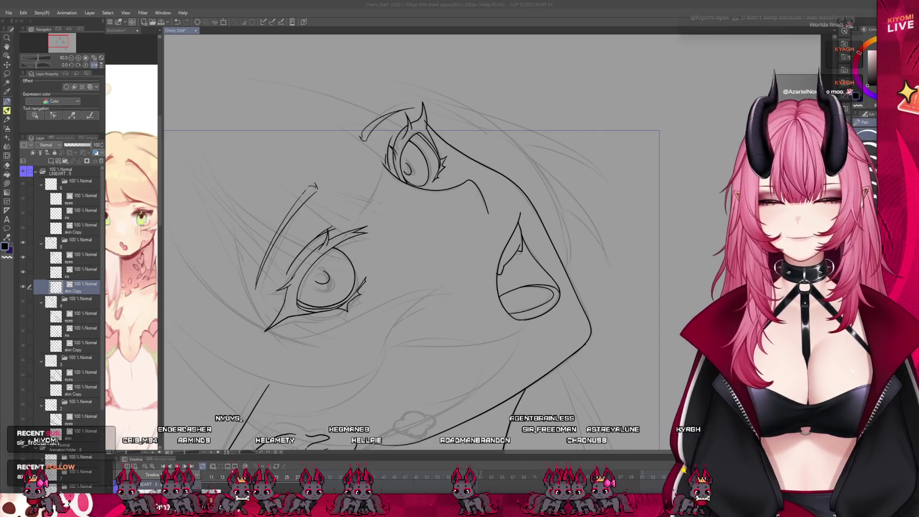
{"action": "scroll", "coordinate": [377, 195], "scroll_direction": "down", "scroll_amount": 3}
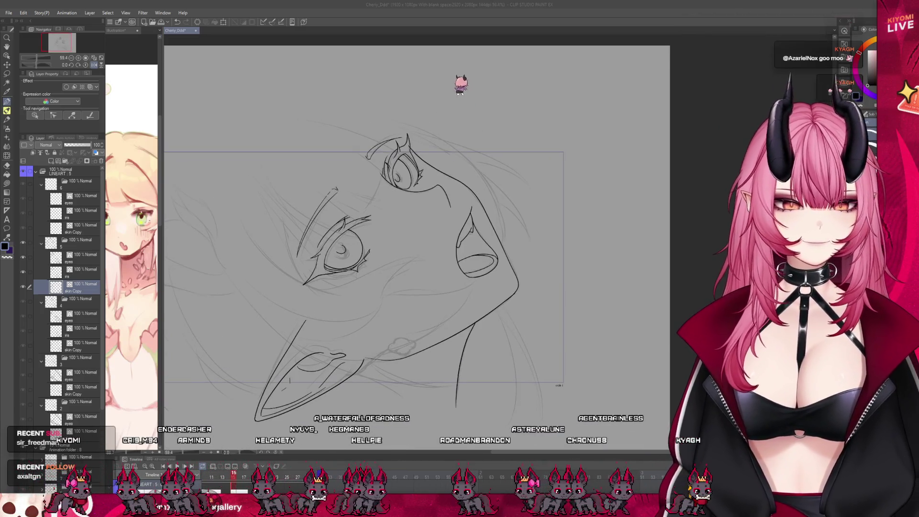
- Move to the next frame and paste the copied lineart layers into folder 6
{"action": "key", "text": "Right"}
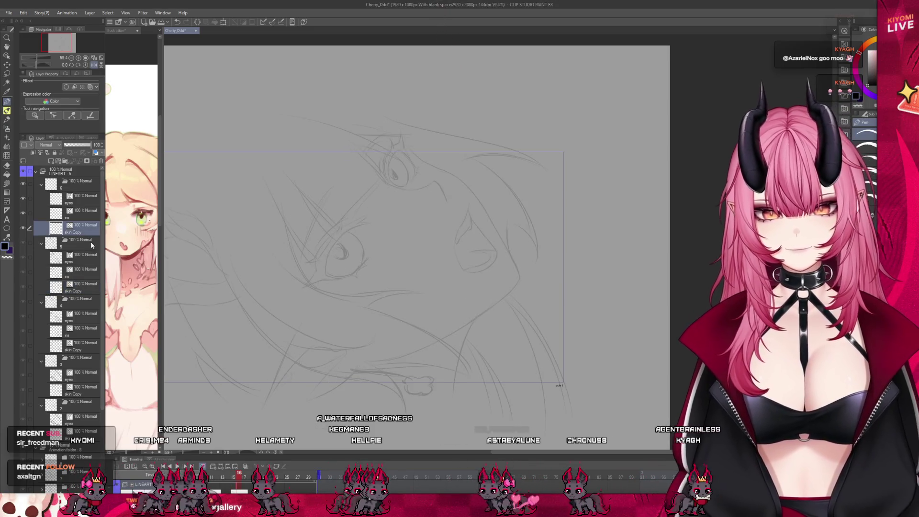
{"action": "key", "text": "Left"}
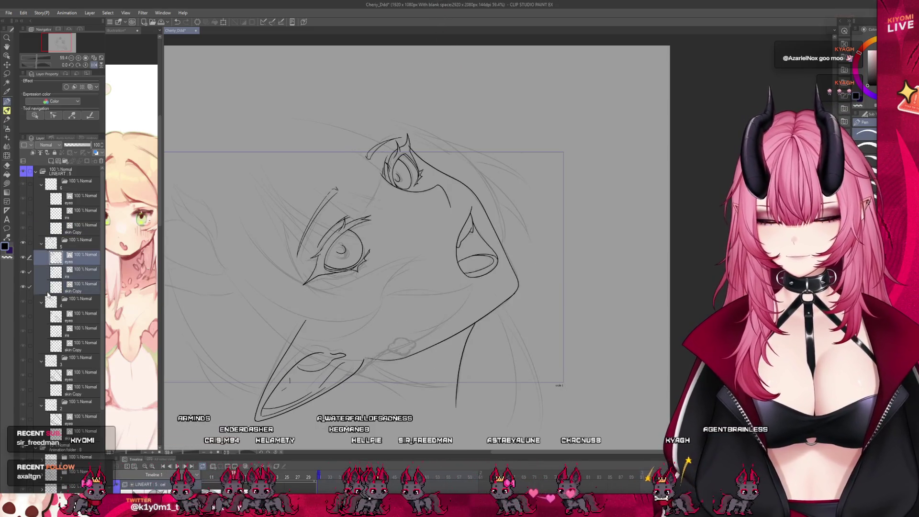
{"action": "key", "text": "Right"}
{"action": "left_click", "coordinate": [101, 161]}
{"action": "left_click", "coordinate": [100, 161]}
{"action": "left_click", "coordinate": [100, 161]}
{"action": "key", "text": "ctrl+v"}
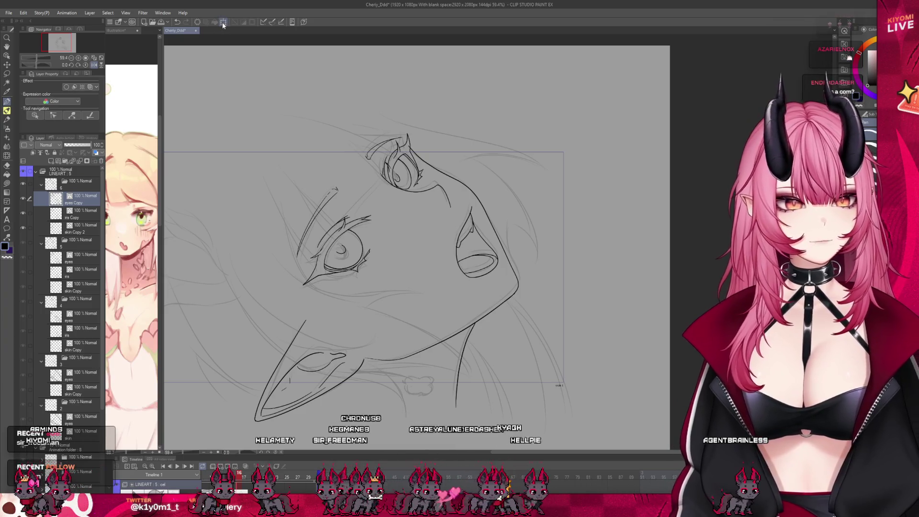
- Select the eyes, iris and skin copies and rotate them slightly, nearly level
{"action": "left_click_drag", "start_coordinate": [31, 213], "coordinate": [29, 228]}
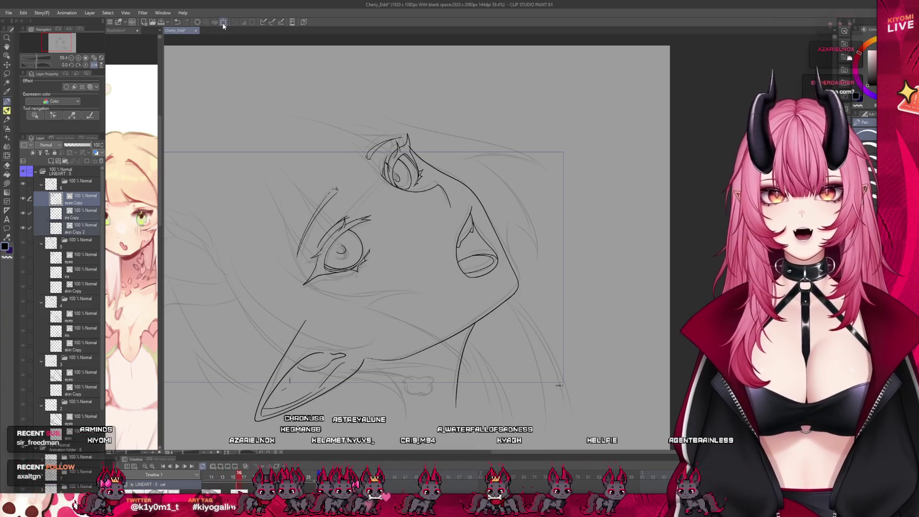
{"action": "left_click", "coordinate": [223, 23]}
{"action": "mouse_move", "coordinate": [515, 283]}
{"action": "left_mouse_down"}
{"action": "mouse_move", "coordinate": [507, 271]}
{"action": "mouse_move", "coordinate": [489, 283]}
{"action": "mouse_move", "coordinate": [530, 272]}
{"action": "left_mouse_up"}
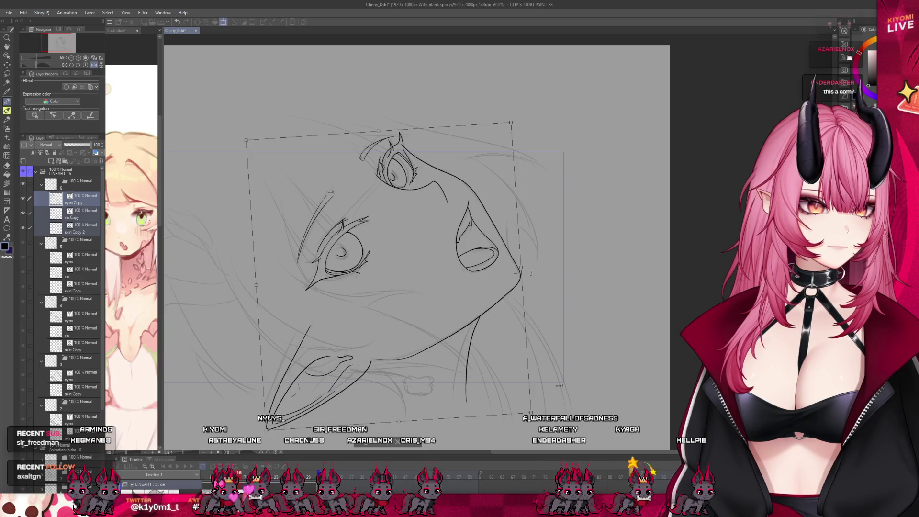
{"action": "mouse_move", "coordinate": [231, 139]}
{"action": "left_mouse_down"}
{"action": "mouse_move", "coordinate": [227, 125]}
{"action": "mouse_move", "coordinate": [242, 126]}
{"action": "mouse_move", "coordinate": [237, 133]}
{"action": "left_mouse_up"}
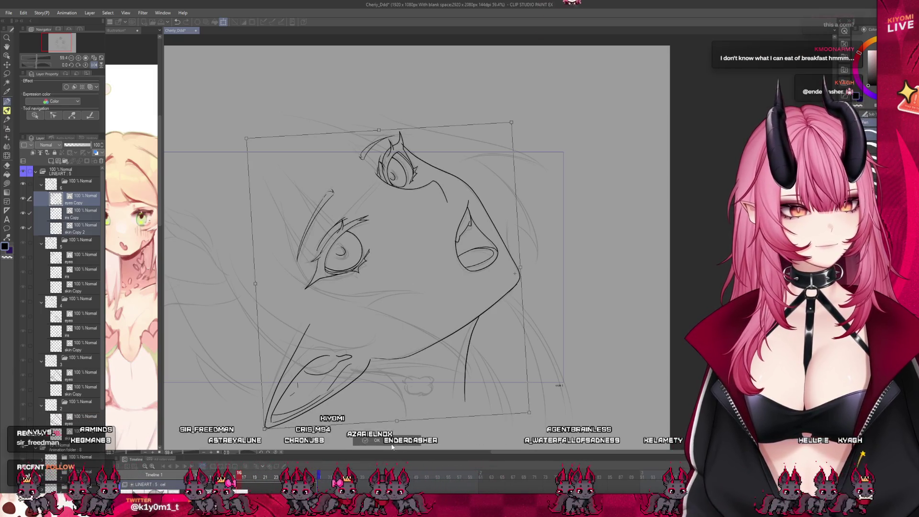
- Confirm the rotation, then shift the selected neck line slightly left and down
{"action": "key", "text": "Return"}
{"action": "scroll", "coordinate": [428, 284], "scroll_direction": "up", "scroll_amount": 5}
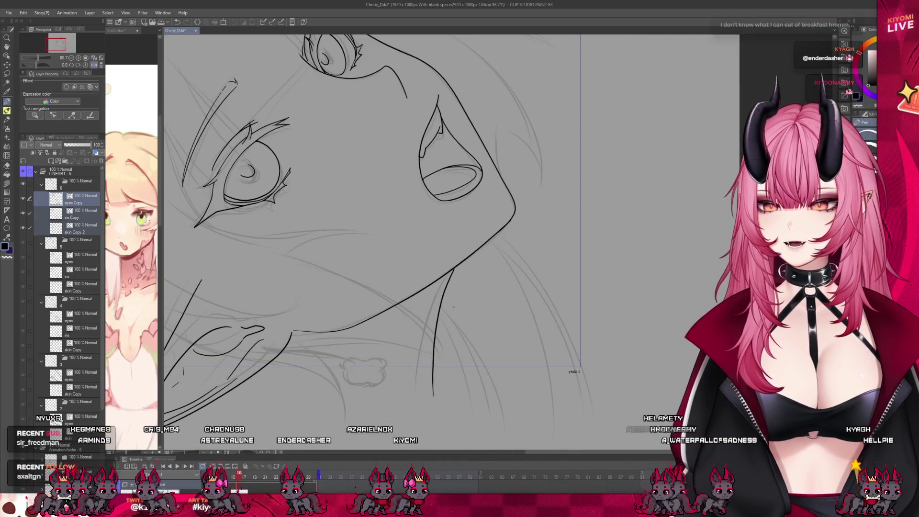
{"action": "scroll", "coordinate": [453, 307], "scroll_direction": "up", "scroll_amount": 1}
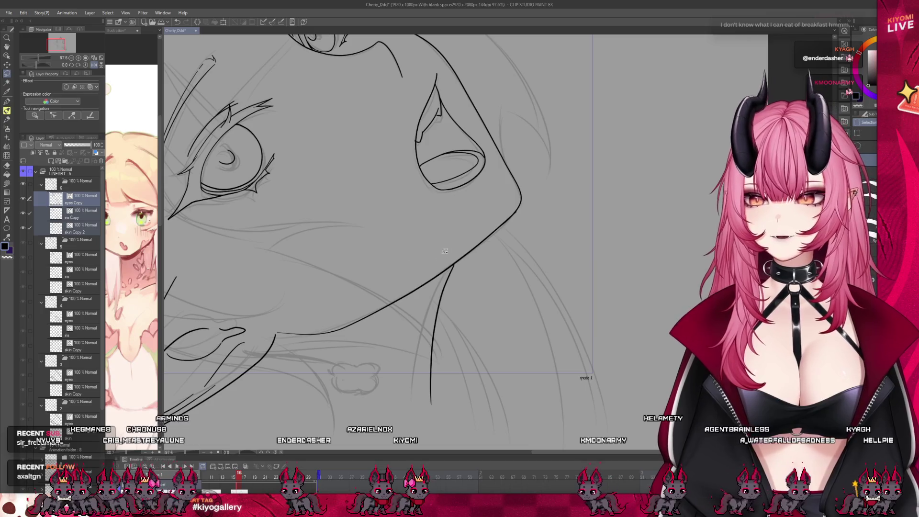
{"action": "left_click_drag", "start_coordinate": [415, 330], "coordinate": [494, 271]}
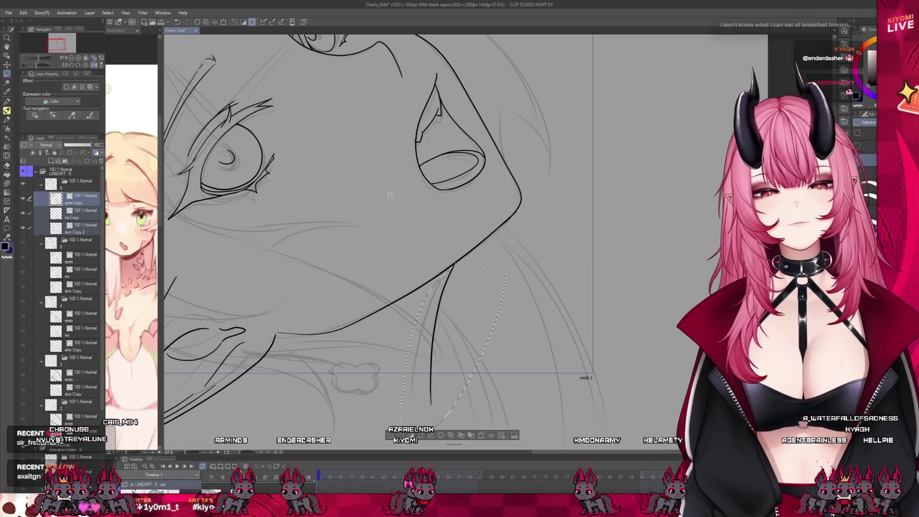
{"action": "key", "text": "ctrl+t"}
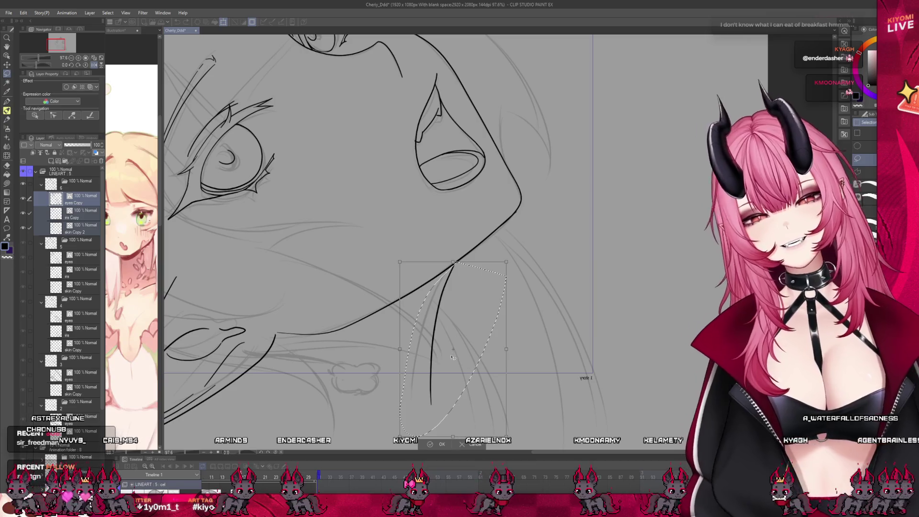
{"action": "left_click_drag", "start_coordinate": [452, 357], "coordinate": [444, 360]}
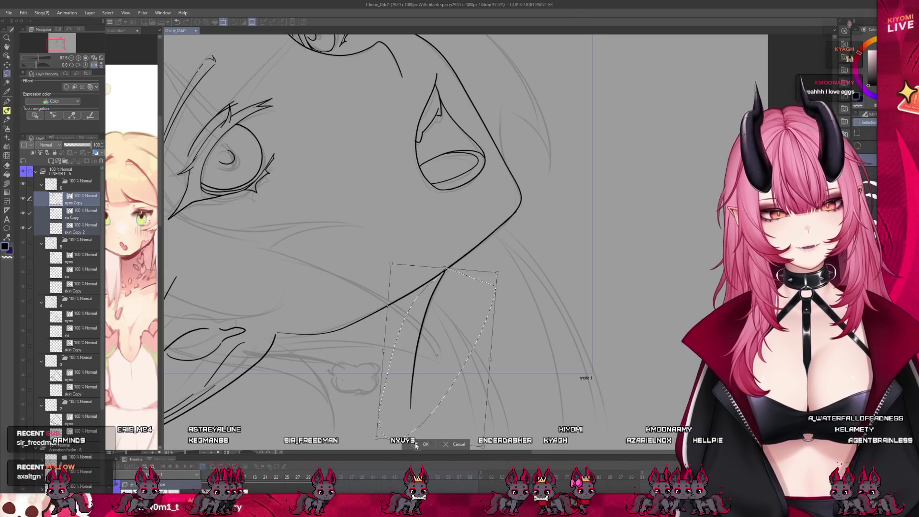
{"action": "key", "text": "Return"}
- Deselect, zoom to the lower face, and lasso the mouth lineart
{"action": "scroll", "coordinate": [502, 286], "scroll_direction": "down", "scroll_amount": 1}
{"action": "scroll", "coordinate": [502, 285], "scroll_direction": "down", "scroll_amount": 1}
{"action": "key", "text": "ctrl+d"}
{"action": "scroll", "coordinate": [403, 107], "scroll_direction": "down", "scroll_amount": 2}
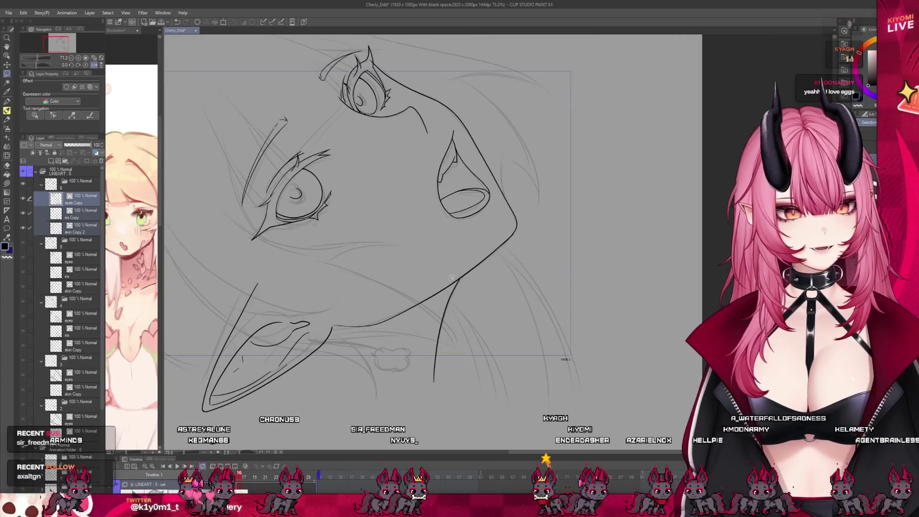
{"action": "scroll", "coordinate": [403, 107], "scroll_direction": "up", "scroll_amount": 5}
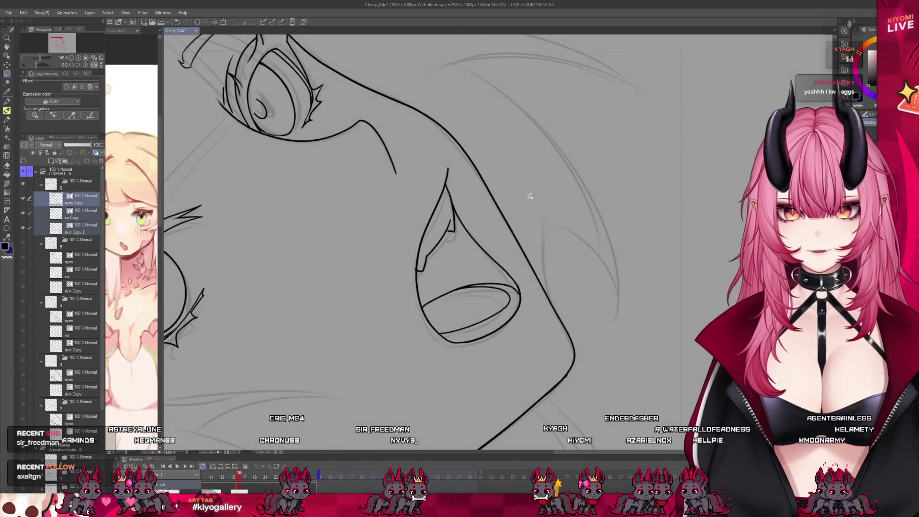
{"action": "key", "text": "ctrl+Tab"}
{"action": "key", "text": "ctrl+Tab"}
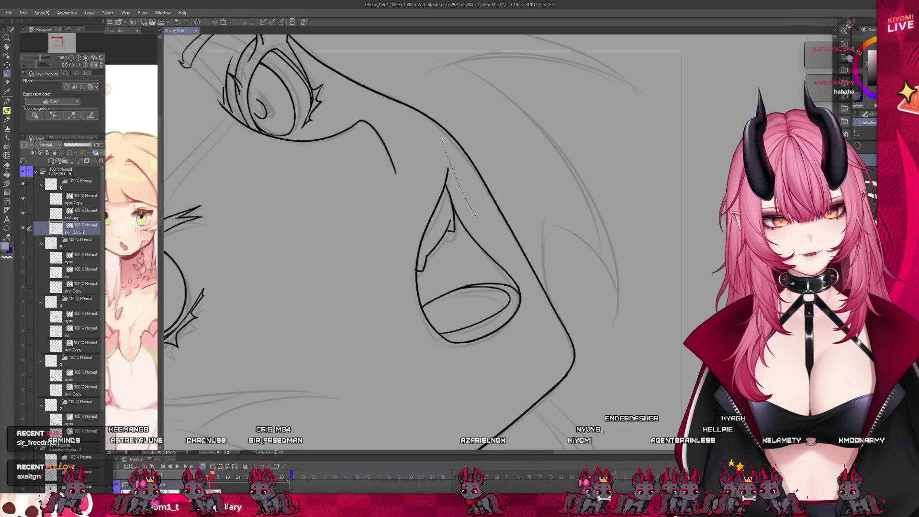
{"action": "mouse_move", "coordinate": [396, 307]}
{"action": "left_mouse_down"}
{"action": "mouse_move", "coordinate": [521, 330]}
{"action": "mouse_move", "coordinate": [477, 218]}
{"action": "left_mouse_up"}
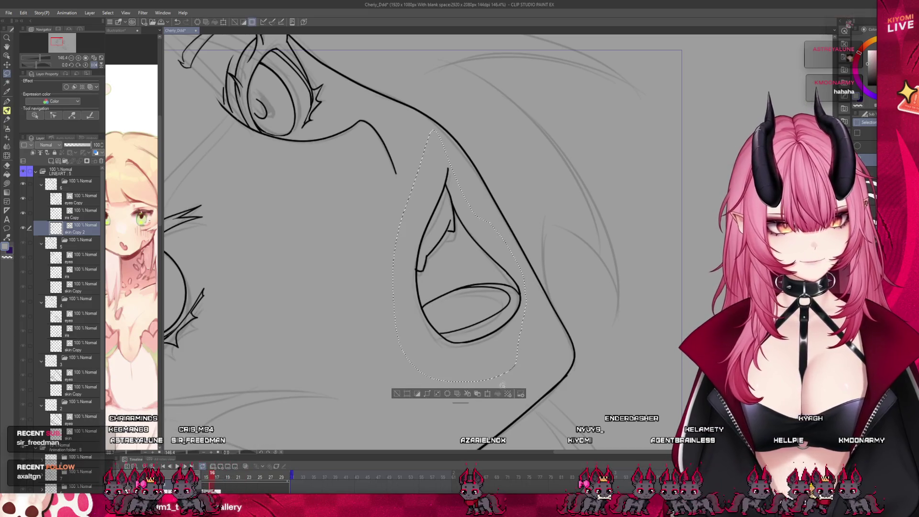
- Squash the mouth by lowering its top and skew its lower-left corner, then compare frames
{"action": "key", "text": "ctrl+t"}
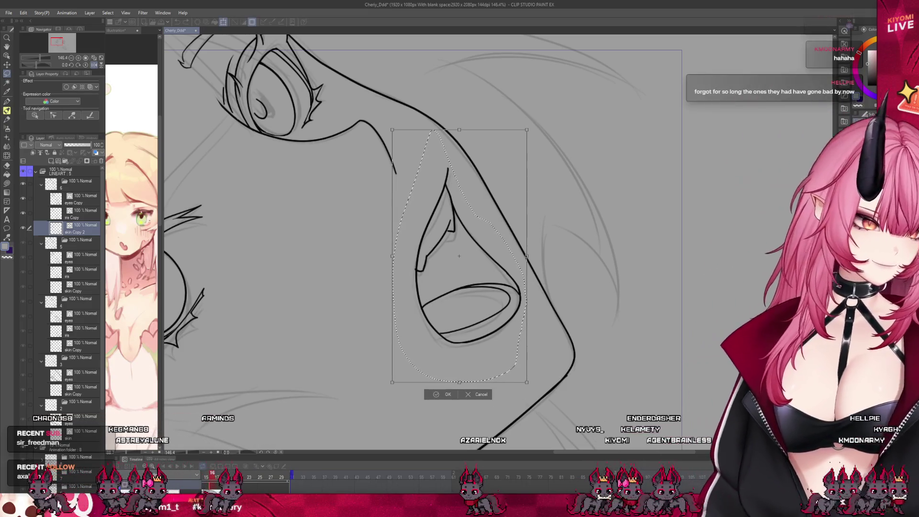
{"action": "left_click_drag", "start_coordinate": [459, 130], "coordinate": [462, 143]}
{"action": "left_click_drag", "start_coordinate": [527, 382], "coordinate": [524, 379]}
{"action": "left_click_drag", "start_coordinate": [392, 383], "coordinate": [388, 388]}
{"action": "left_click", "coordinate": [443, 399]}
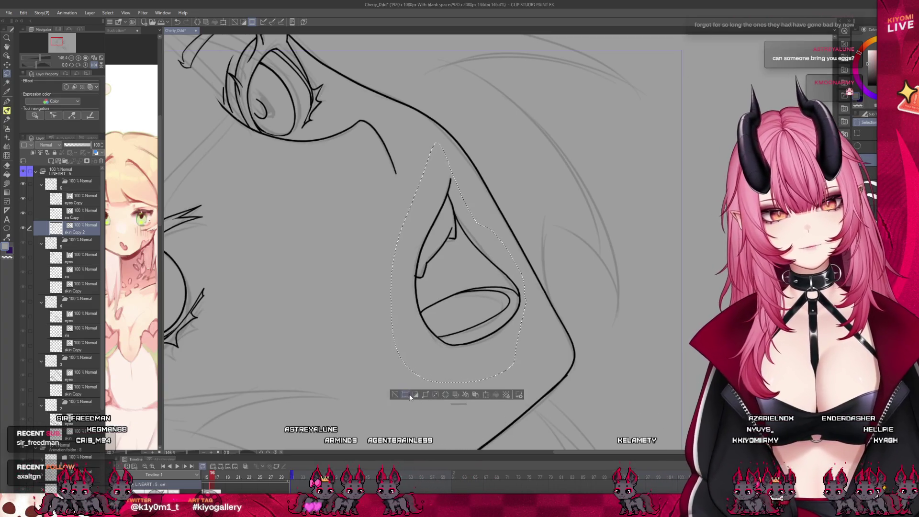
{"action": "scroll", "coordinate": [403, 390], "scroll_direction": "down", "scroll_amount": 5}
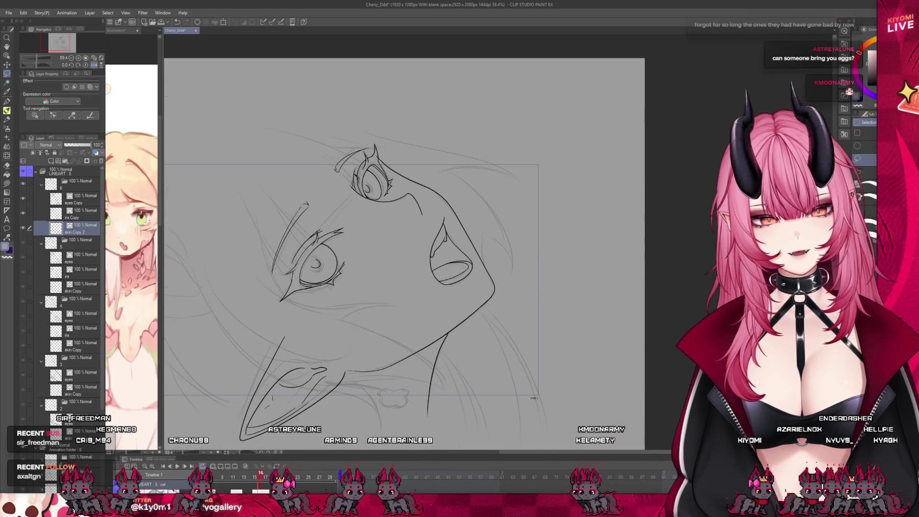
{"action": "left_click_drag", "start_coordinate": [263, 476], "coordinate": [268, 476]}
- Preview other animation frames and enlarge the timeline panel
{"action": "scroll", "coordinate": [268, 475], "scroll_direction": "down", "scroll_amount": 1}
{"action": "scroll", "coordinate": [399, 228], "scroll_direction": "up", "scroll_amount": 3}
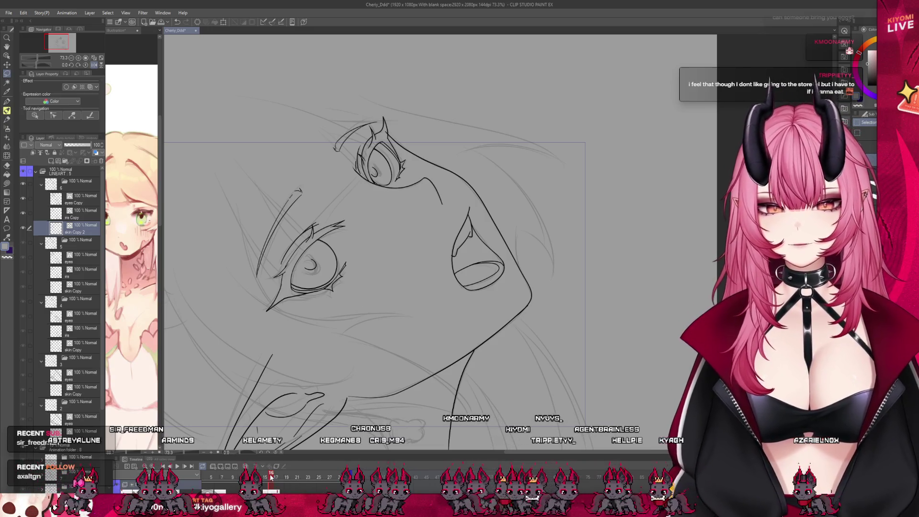
{"action": "scroll", "coordinate": [416, 312], "scroll_direction": "down", "scroll_amount": 2}
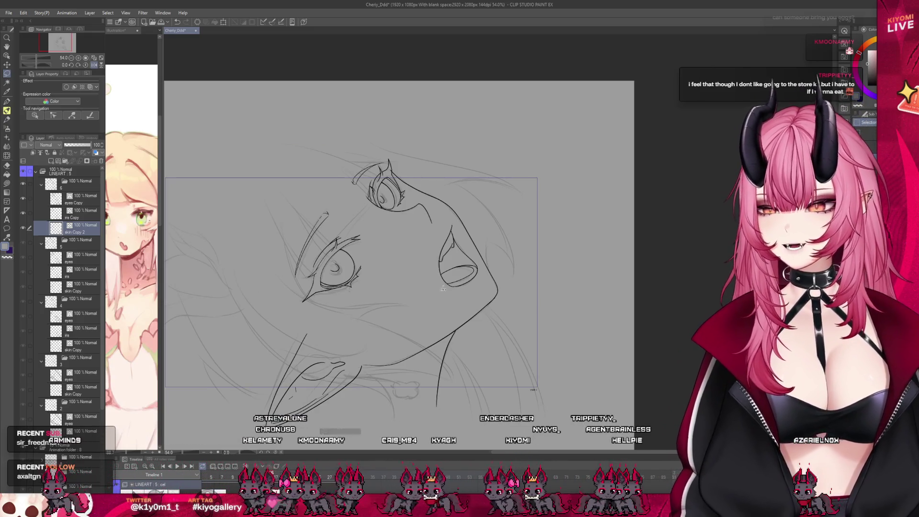
{"action": "scroll", "coordinate": [453, 251], "scroll_direction": "up", "scroll_amount": 1}
{"action": "left_click_drag", "start_coordinate": [269, 476], "coordinate": [271, 485]}
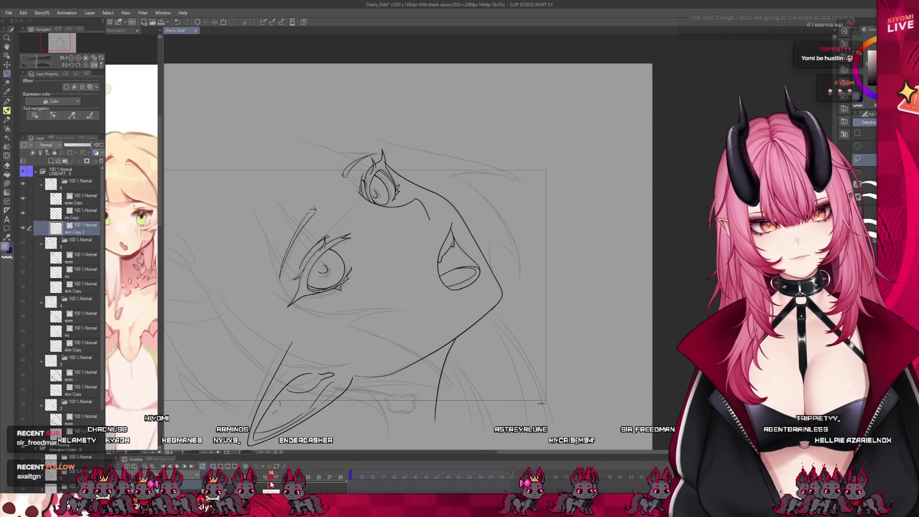
{"action": "scroll", "coordinate": [315, 456], "scroll_direction": "down", "scroll_amount": 2}
{"action": "scroll", "coordinate": [315, 455], "scroll_direction": "up", "scroll_amount": 1}
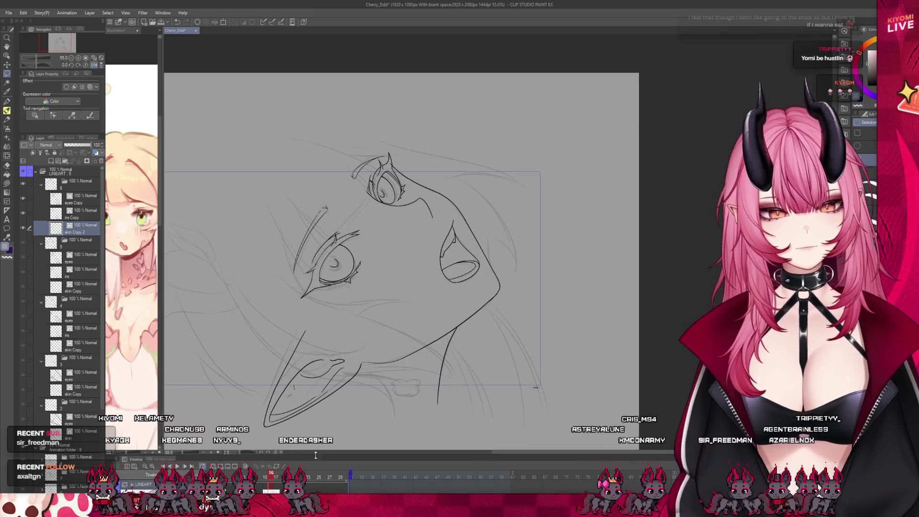
{"action": "mouse_move", "coordinate": [316, 455]}
{"action": "left_mouse_down"}
{"action": "mouse_move", "coordinate": [317, 390]}
{"action": "mouse_move", "coordinate": [305, 423]}
{"action": "left_mouse_up"}
- Add a new cel 7 at frame 20 on the timeline
{"action": "left_click", "coordinate": [289, 446]}
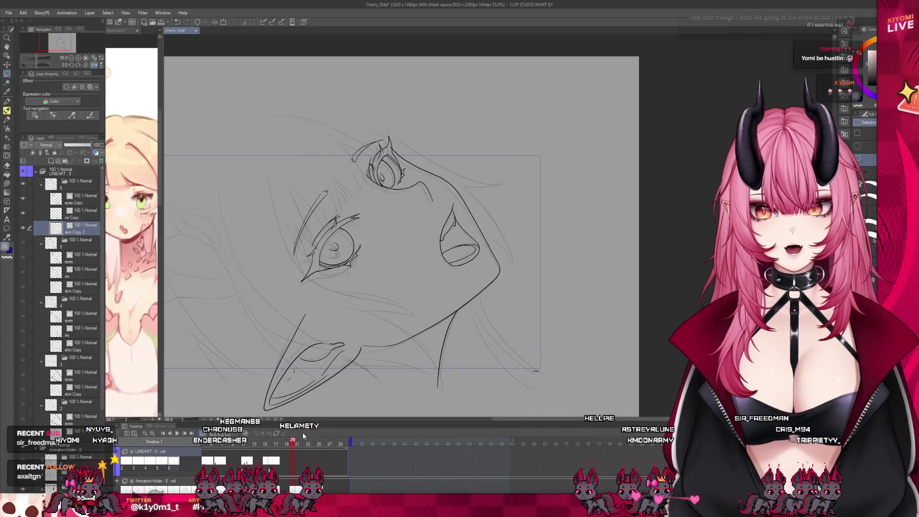
{"action": "left_click", "coordinate": [219, 434]}
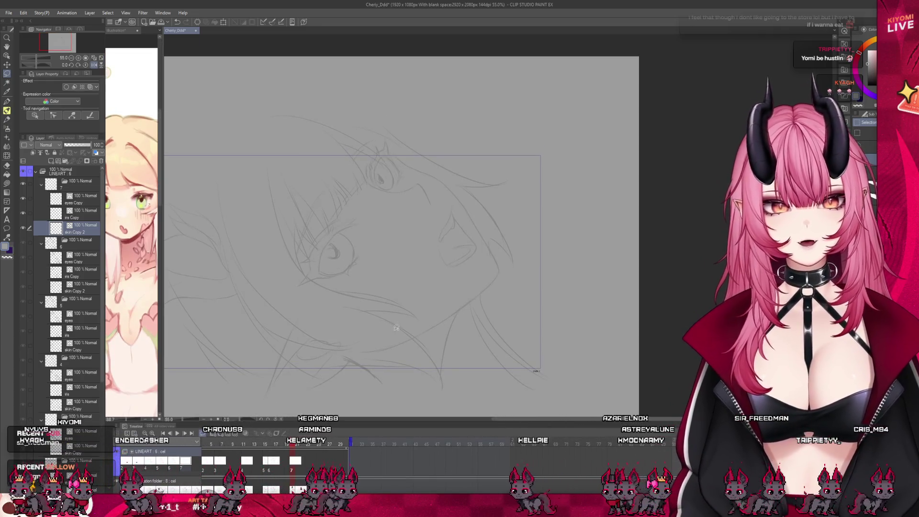
{"action": "left_click", "coordinate": [271, 468]}
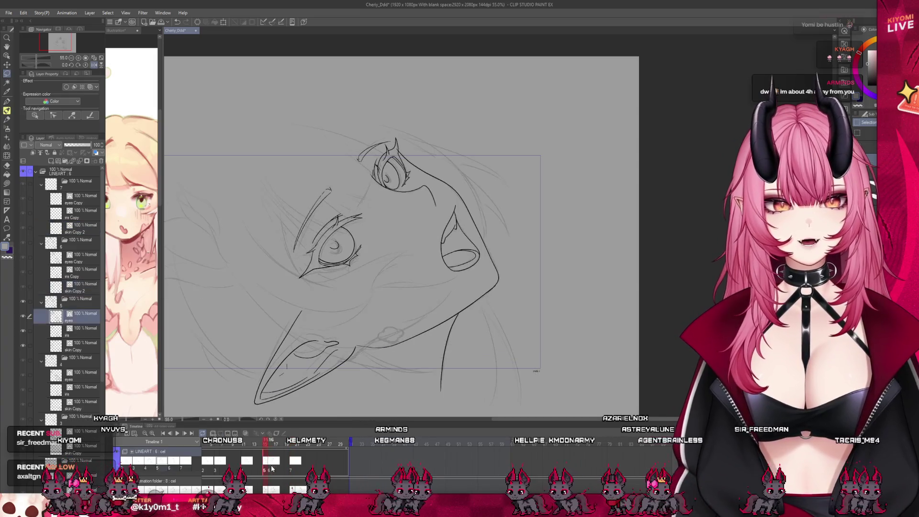
{"action": "left_click", "coordinate": [292, 470]}
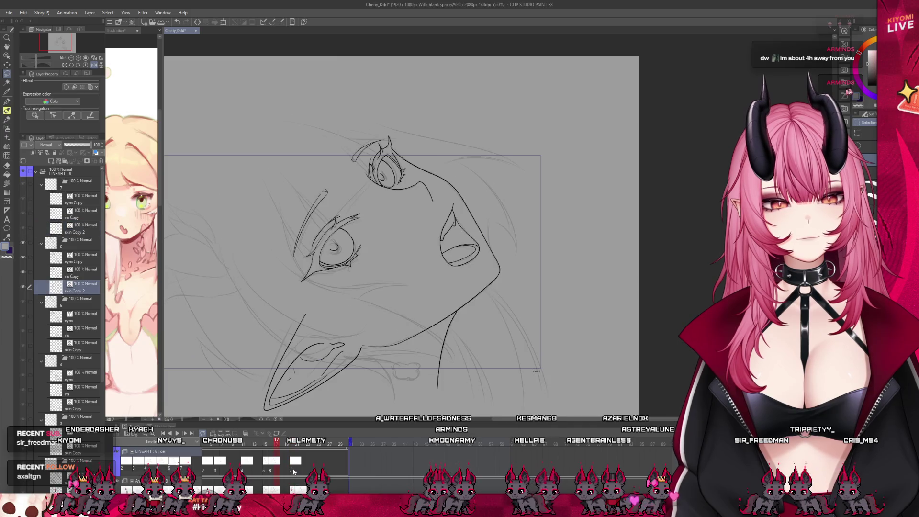
- Copy the eyes, iris and skin layers from cel 6 into cel 7 and select its folder
{"action": "left_click", "coordinate": [47, 261]}
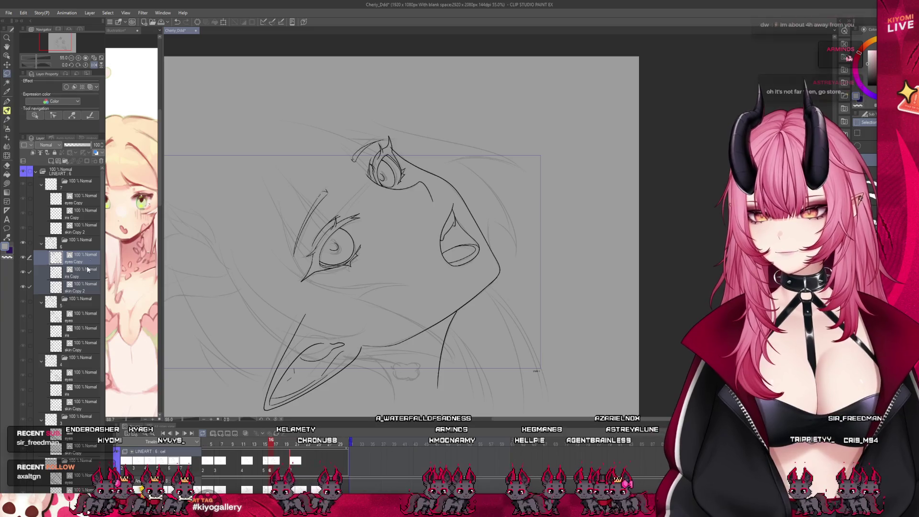
{"action": "left_click", "coordinate": [77, 198]}
{"action": "left_click", "coordinate": [101, 162]}
{"action": "key", "text": "ctrl+v"}
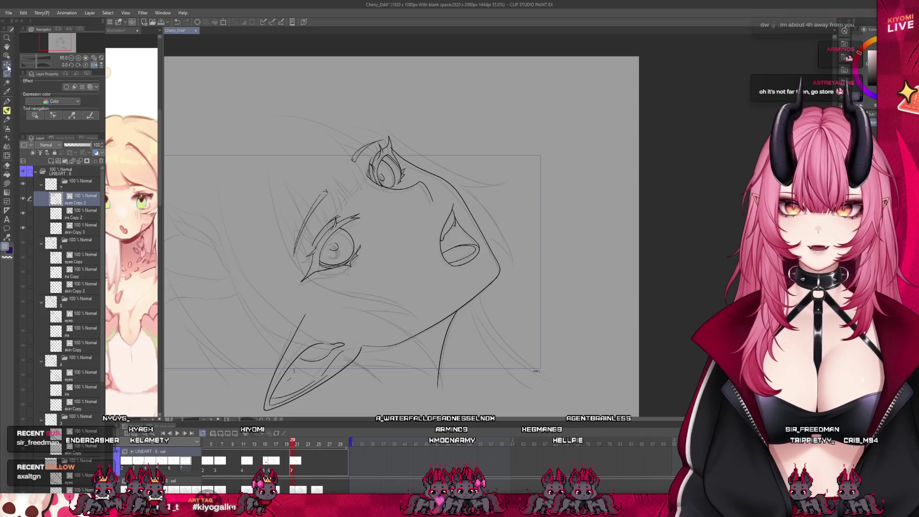
{"action": "key", "text": "alt+bracketright"}
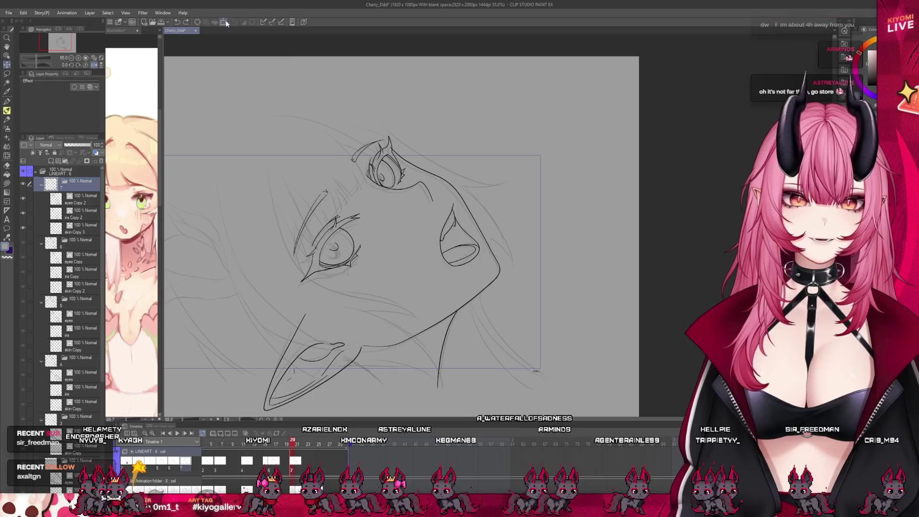
- Nudge cel 7's copied lineart slightly left and apply it
{"action": "key", "text": "ctrl+t"}
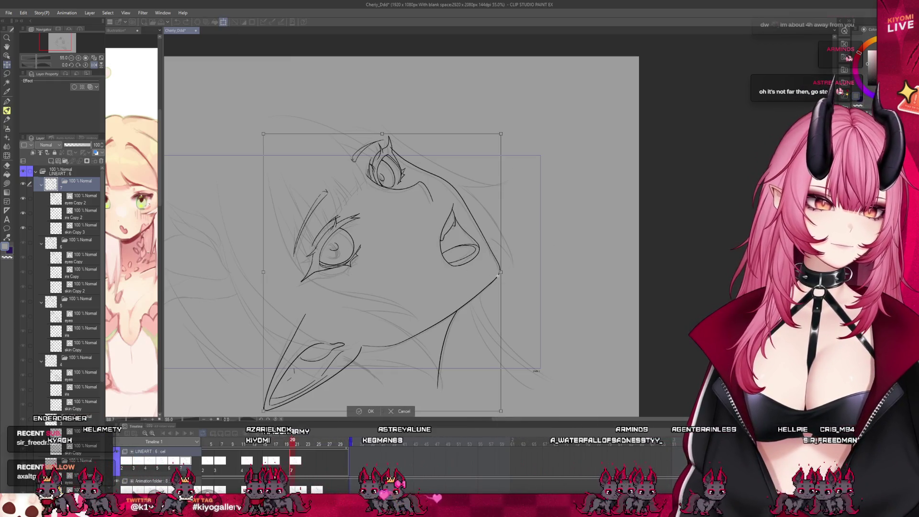
{"action": "left_click_drag", "start_coordinate": [453, 273], "coordinate": [450, 274]}
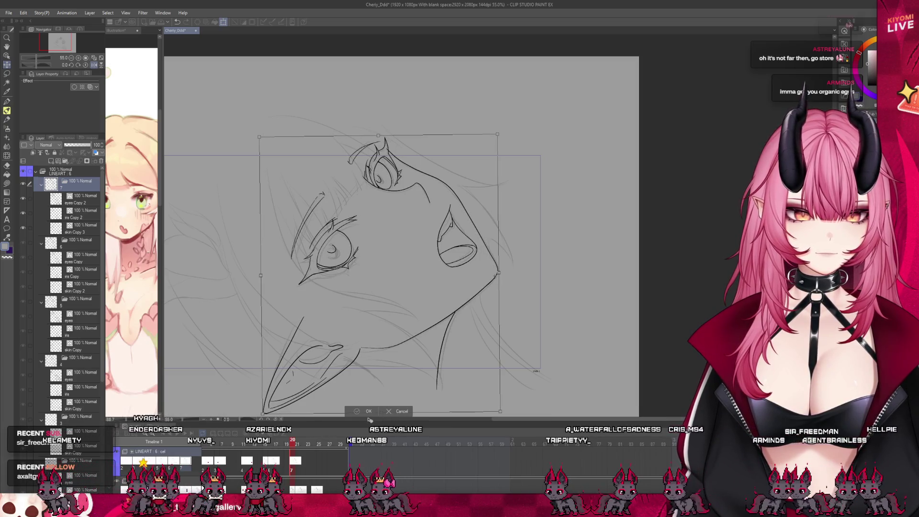
{"action": "left_click", "coordinate": [369, 412]}
{"action": "left_click", "coordinate": [292, 443]}
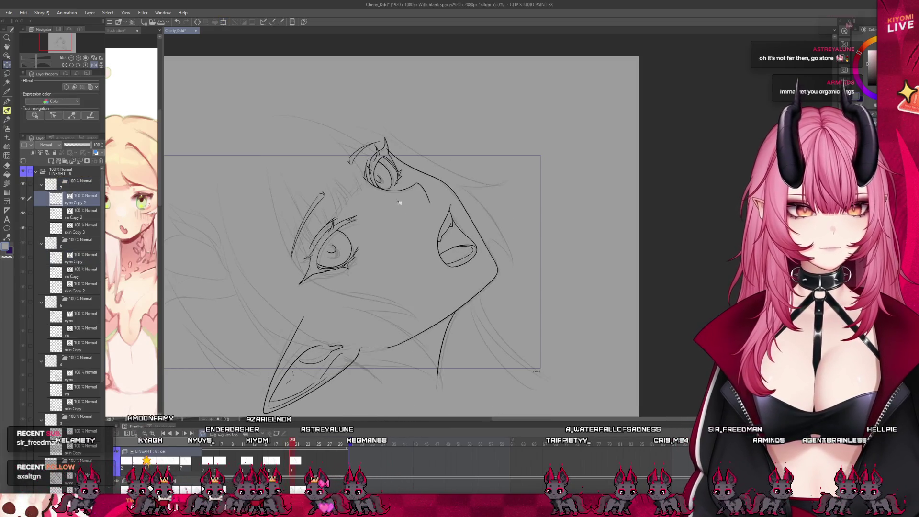
{"action": "scroll", "coordinate": [392, 274], "scroll_direction": "up", "scroll_amount": 5}
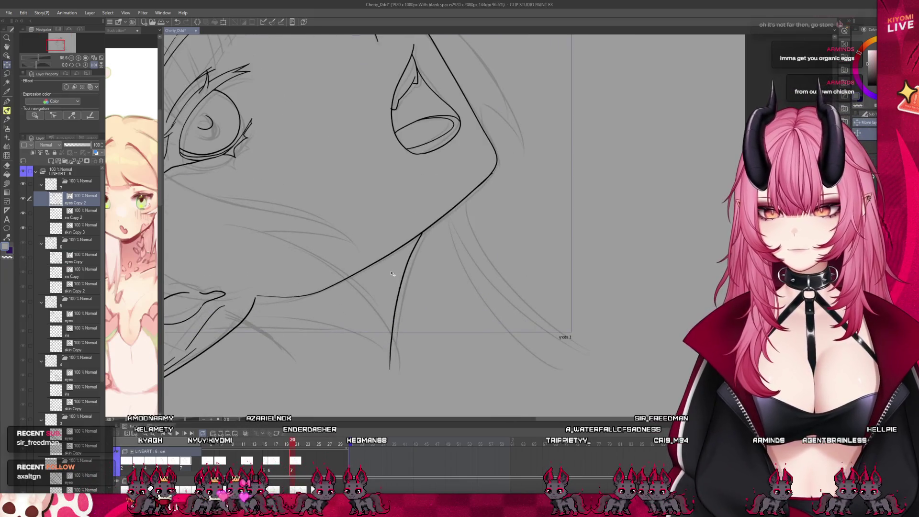
- On the skin layer, lasso the front neck line and rotate it slightly clockwise
{"action": "left_click", "coordinate": [72, 228]}
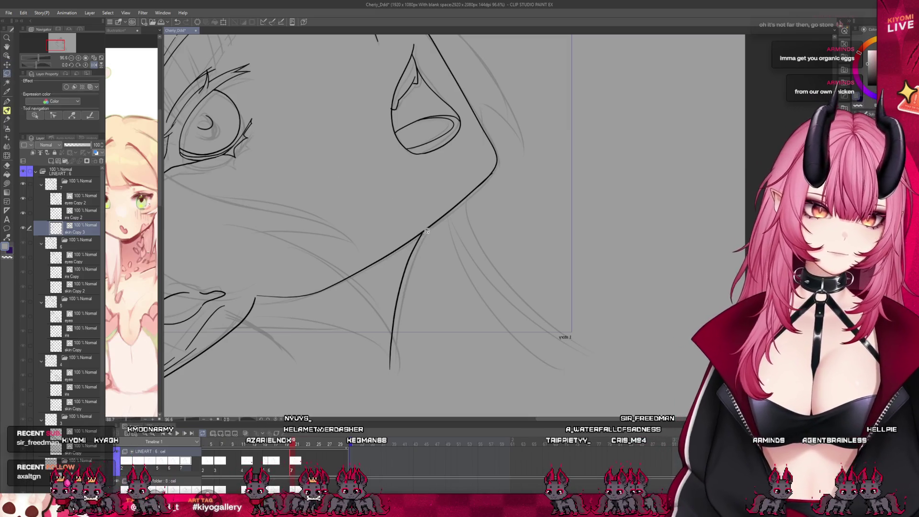
{"action": "mouse_move", "coordinate": [424, 233]}
{"action": "left_mouse_down"}
{"action": "mouse_move", "coordinate": [431, 335]}
{"action": "mouse_move", "coordinate": [364, 378]}
{"action": "left_mouse_up"}
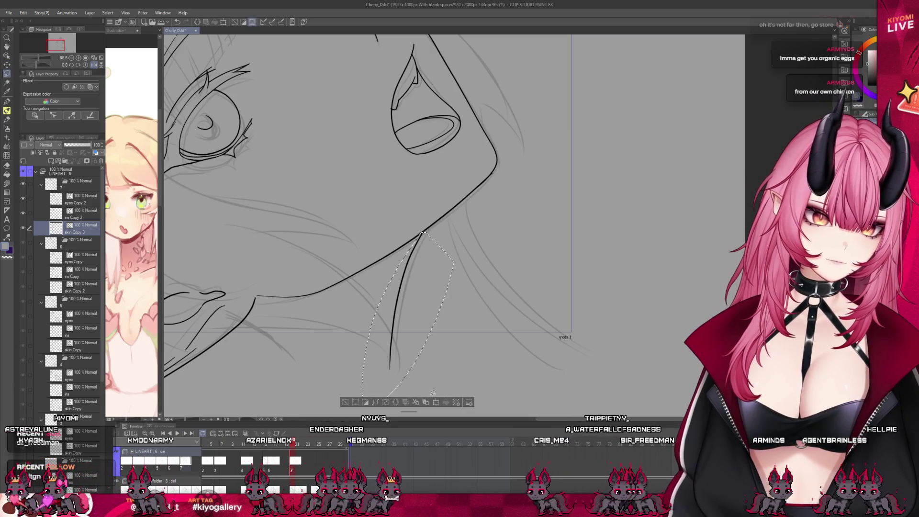
{"action": "left_click", "coordinate": [435, 403]}
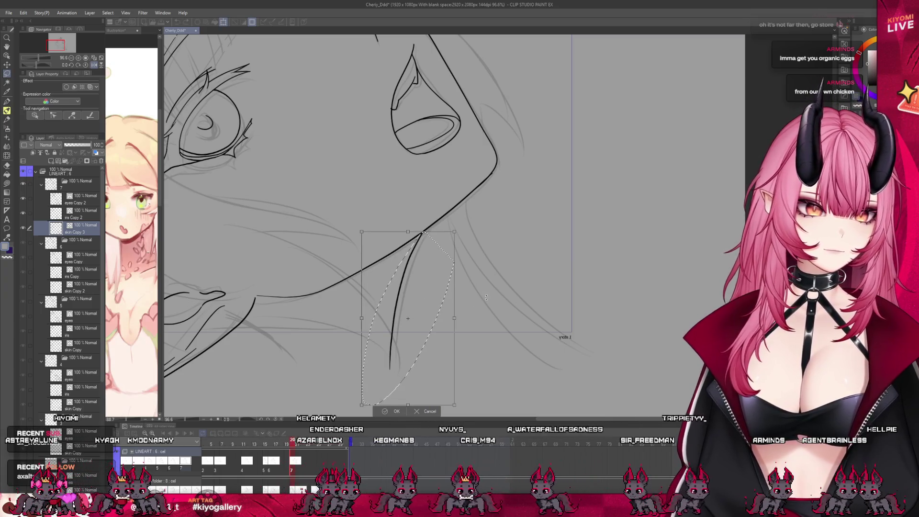
{"action": "left_click_drag", "start_coordinate": [485, 298], "coordinate": [429, 306]}
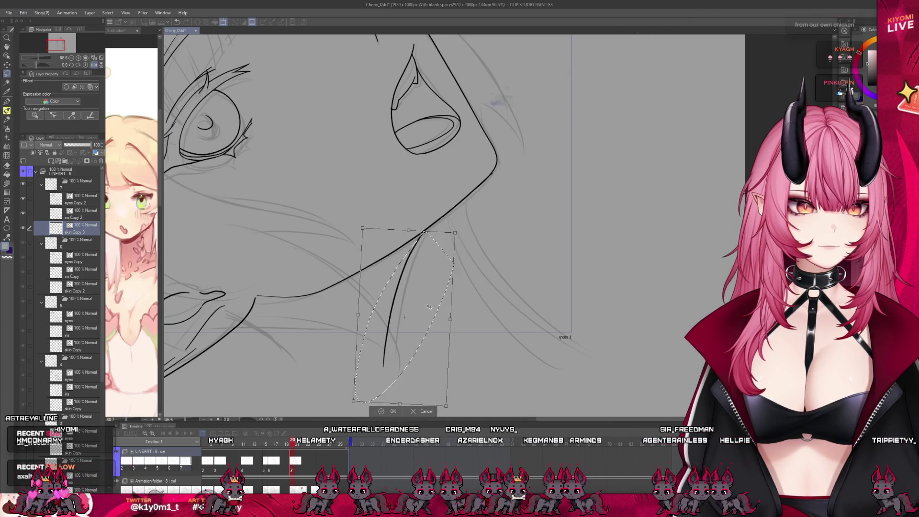
{"action": "key", "text": "Return"}
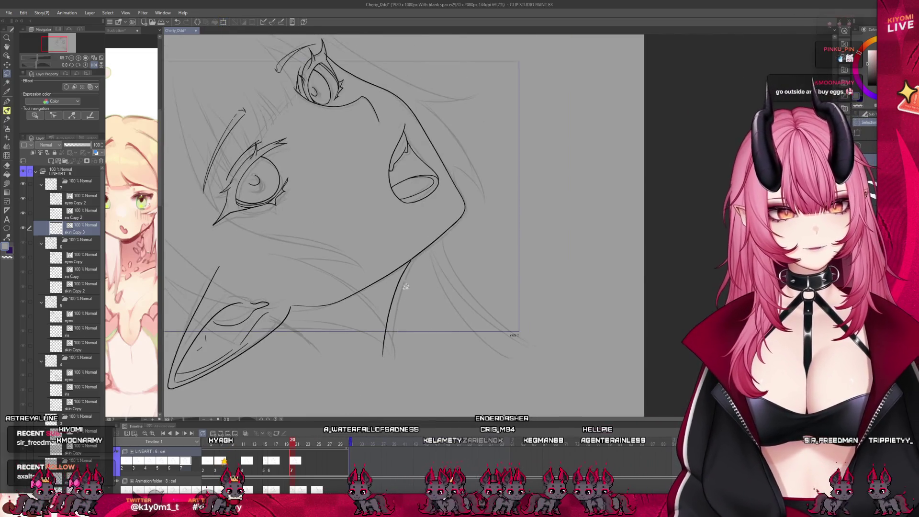
- Switch the drawing colour to black and move the timeline to frame 20
{"action": "scroll", "coordinate": [411, 271], "scroll_direction": "up", "scroll_amount": 3}
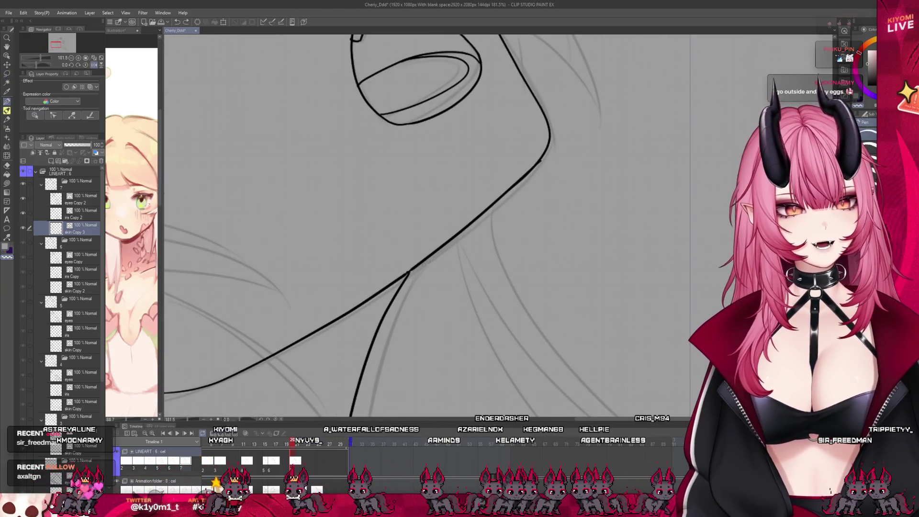
{"action": "key", "text": "c"}
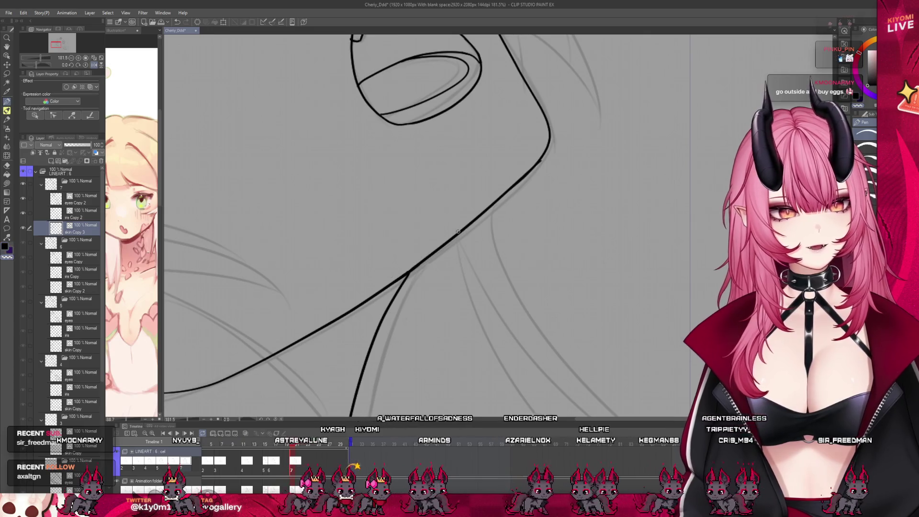
{"action": "scroll", "coordinate": [522, 295], "scroll_direction": "down", "scroll_amount": 2}
{"action": "scroll", "coordinate": [522, 295], "scroll_direction": "down", "scroll_amount": 4}
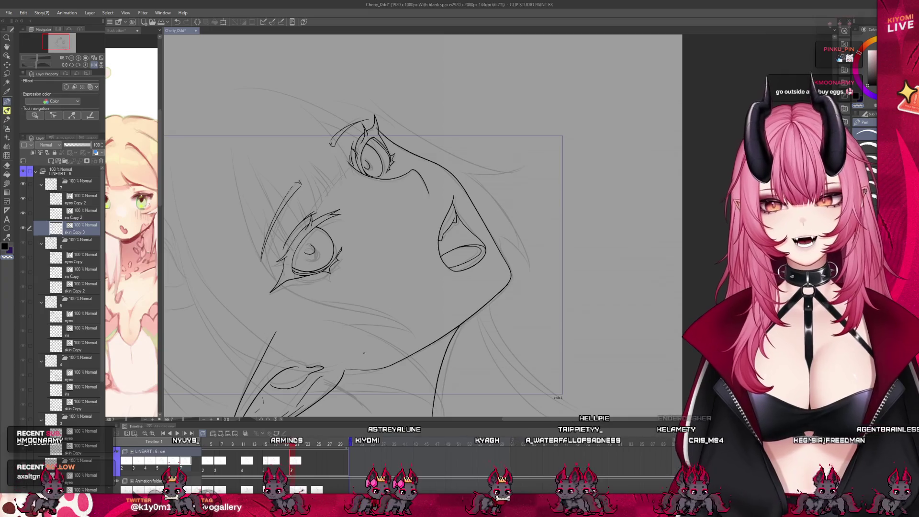
{"action": "mouse_move", "coordinate": [293, 445]}
{"action": "left_mouse_down"}
{"action": "mouse_move", "coordinate": [283, 444]}
{"action": "mouse_move", "coordinate": [310, 446]}
{"action": "mouse_move", "coordinate": [281, 443]}
{"action": "mouse_move", "coordinate": [308, 445]}
{"action": "mouse_move", "coordinate": [292, 449]}
{"action": "left_mouse_up"}
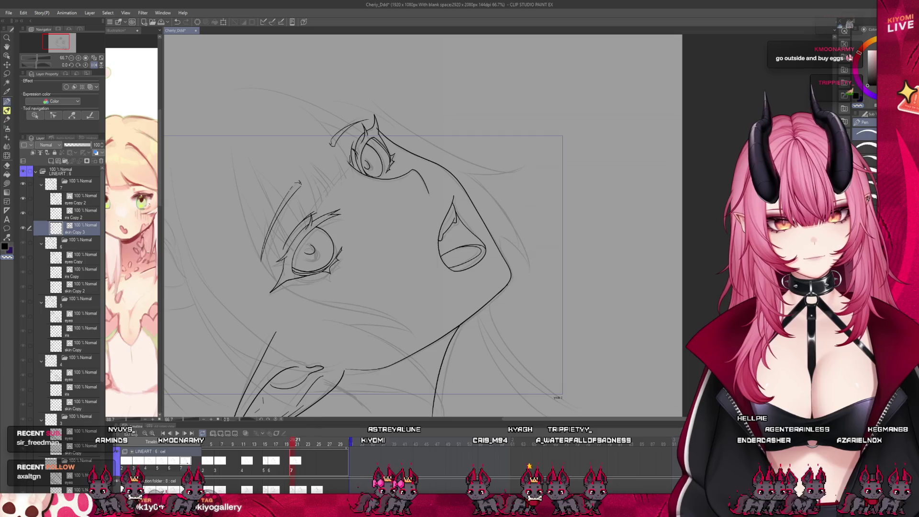
- Make iris Copy 2 active, show the eyes Copy 2 linework, and lasso the lower-left eye
{"action": "scroll", "coordinate": [385, 180], "scroll_direction": "up", "scroll_amount": 1}
{"action": "left_click", "coordinate": [71, 216]}
{"action": "left_click", "coordinate": [23, 200]}
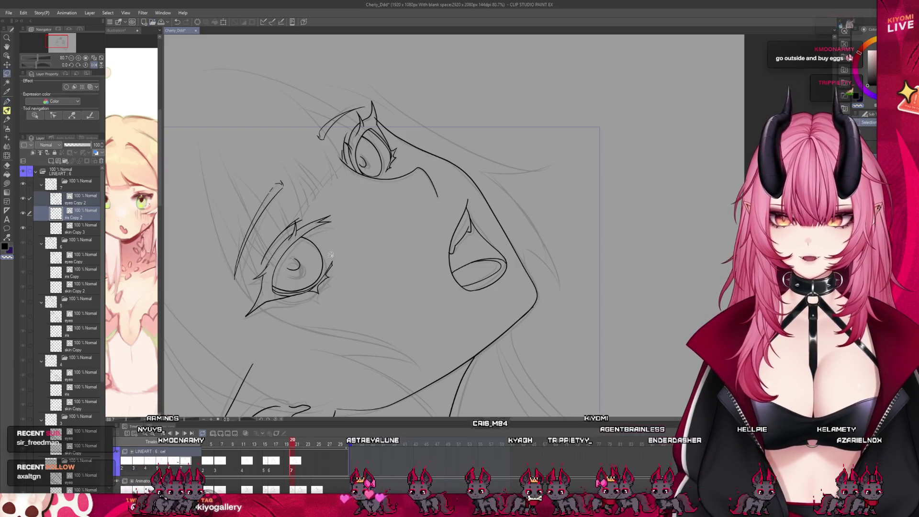
{"action": "mouse_move", "coordinate": [353, 214]}
{"action": "left_mouse_down"}
{"action": "mouse_move", "coordinate": [340, 291]}
{"action": "mouse_move", "coordinate": [249, 335]}
{"action": "mouse_move", "coordinate": [331, 200]}
{"action": "left_mouse_up"}
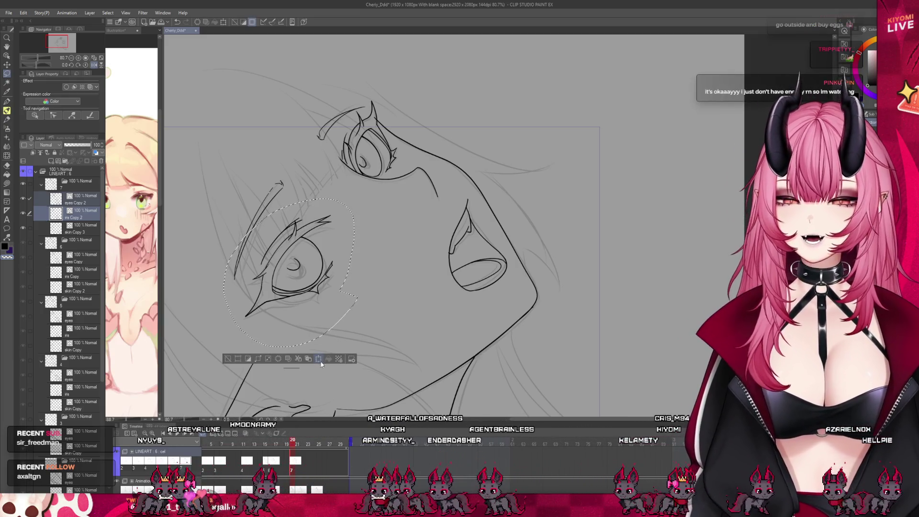
- Transform the selected eye by pulling its top-left corner downward and confirm
{"action": "left_click", "coordinate": [322, 362]}
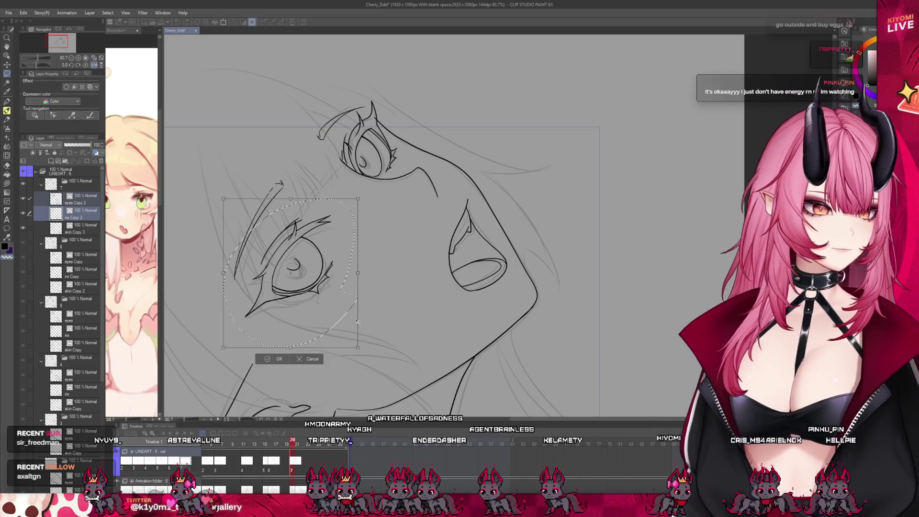
{"action": "left_click_drag", "start_coordinate": [224, 198], "coordinate": [224, 206]}
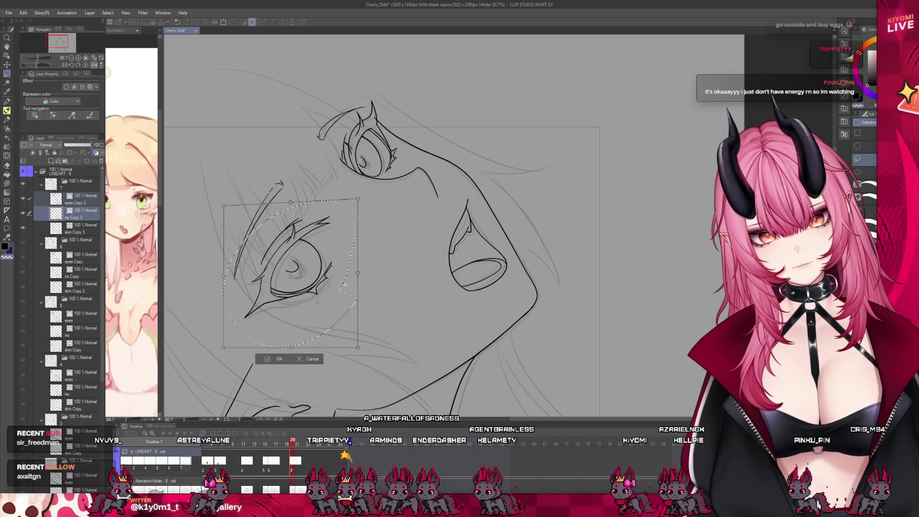
{"action": "left_click", "coordinate": [280, 359]}
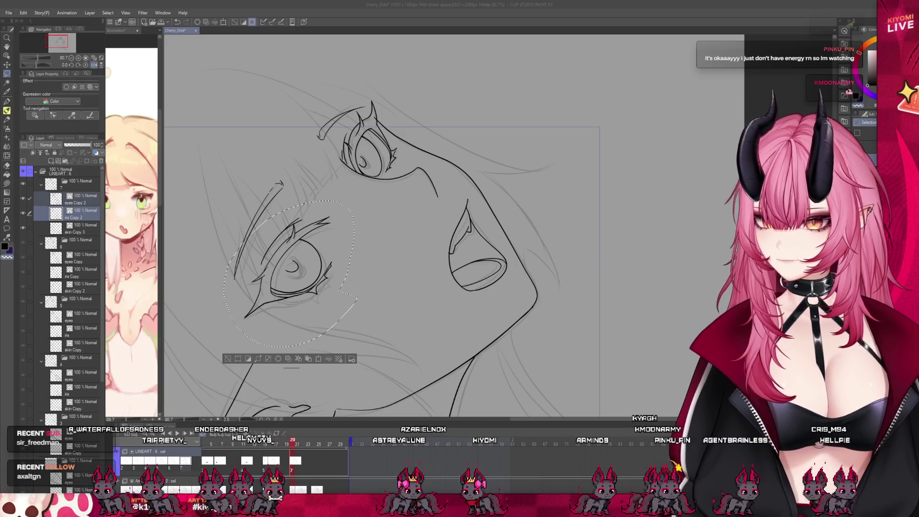
- Mesh-warp the eye, pulling its right and lower-right side inward, and commit
{"action": "scroll", "coordinate": [252, 246], "scroll_direction": "up", "scroll_amount": 1}
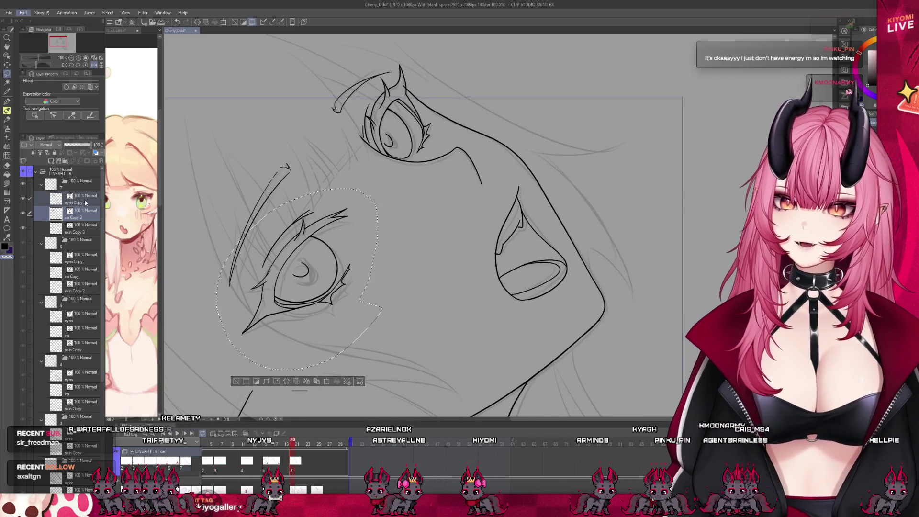
{"action": "key", "text": "ctrl+shift+t"}
{"action": "mouse_move", "coordinate": [382, 249]}
{"action": "left_mouse_down"}
{"action": "mouse_move", "coordinate": [356, 256]}
{"action": "mouse_move", "coordinate": [378, 245]}
{"action": "left_mouse_up"}
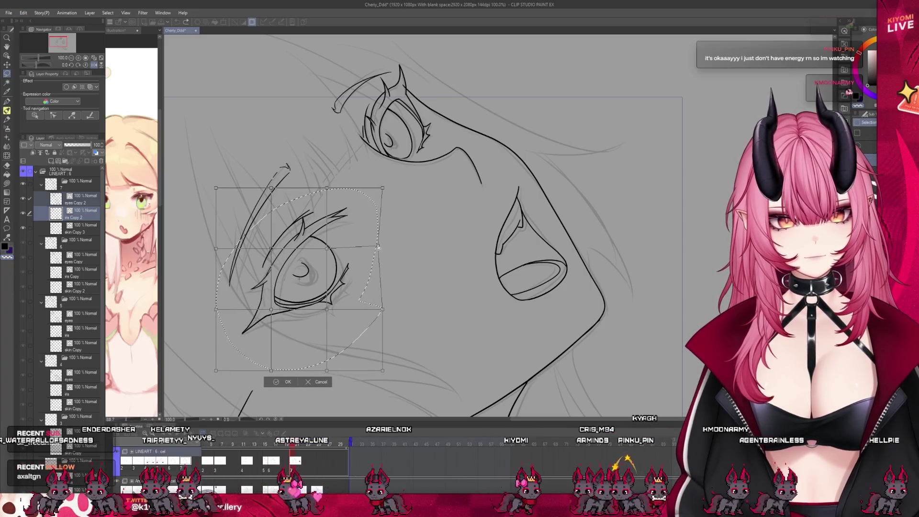
{"action": "left_click_drag", "start_coordinate": [382, 311], "coordinate": [324, 308]}
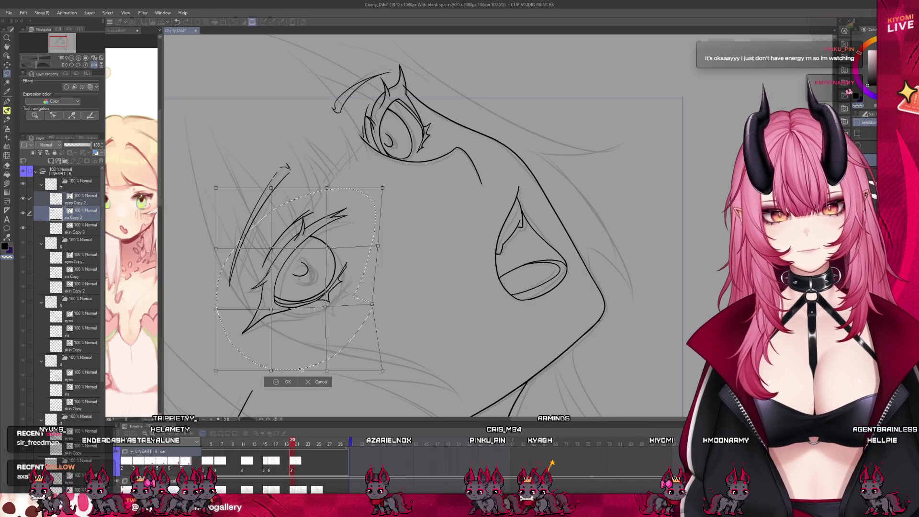
{"action": "left_click", "coordinate": [287, 382]}
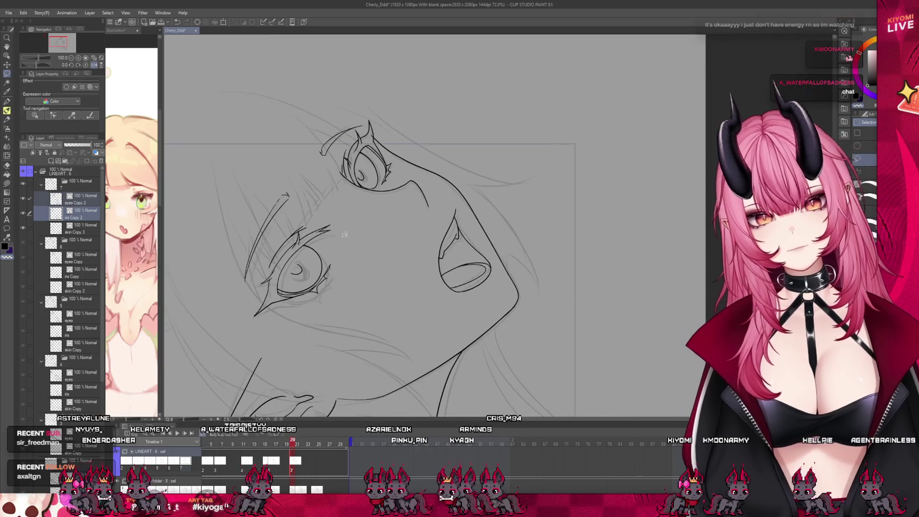
{"action": "scroll", "coordinate": [287, 344], "scroll_direction": "up", "scroll_amount": 1}
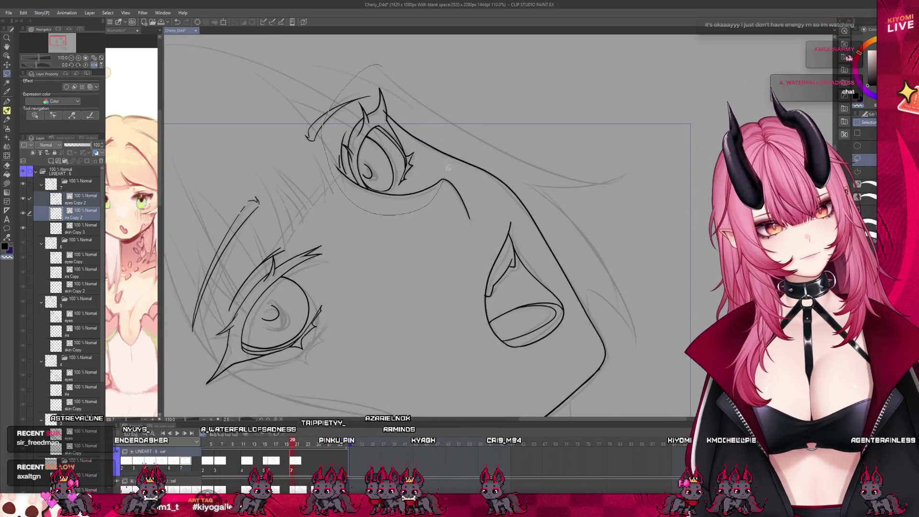
- Apply the warp on the upper eye and drop its selection
{"action": "left_click_drag", "start_coordinate": [449, 167], "coordinate": [383, 66]}
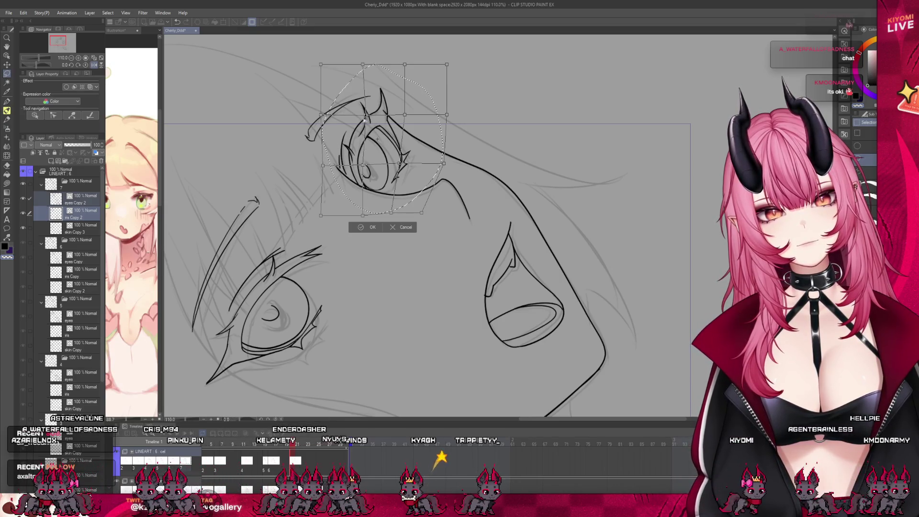
{"action": "key", "text": "Return"}
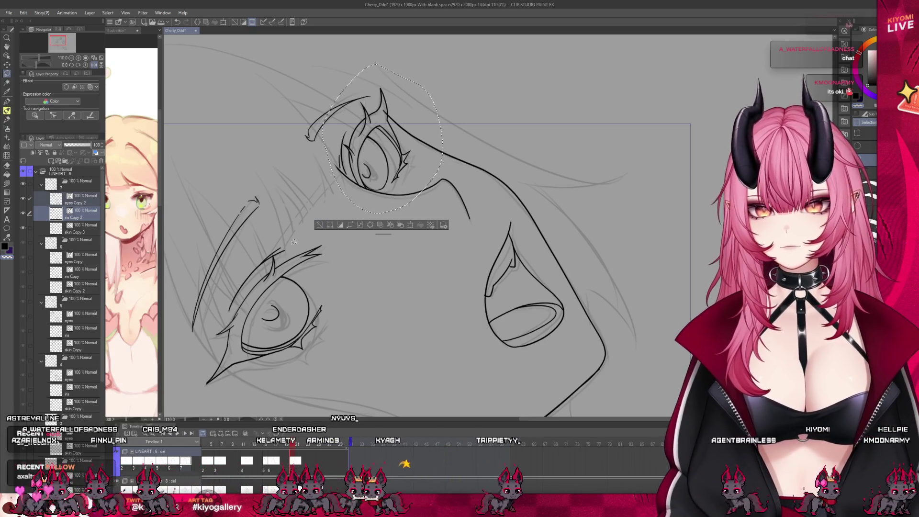
{"action": "left_click", "coordinate": [319, 225]}
- On iris Copy 2, warp the lower-left eye with lower lid down, top slanted up, then deselect
{"action": "left_click", "coordinate": [88, 214]}
{"action": "mouse_move", "coordinate": [333, 293]}
{"action": "left_mouse_down"}
{"action": "mouse_move", "coordinate": [241, 263]}
{"action": "mouse_move", "coordinate": [353, 313]}
{"action": "left_mouse_up"}
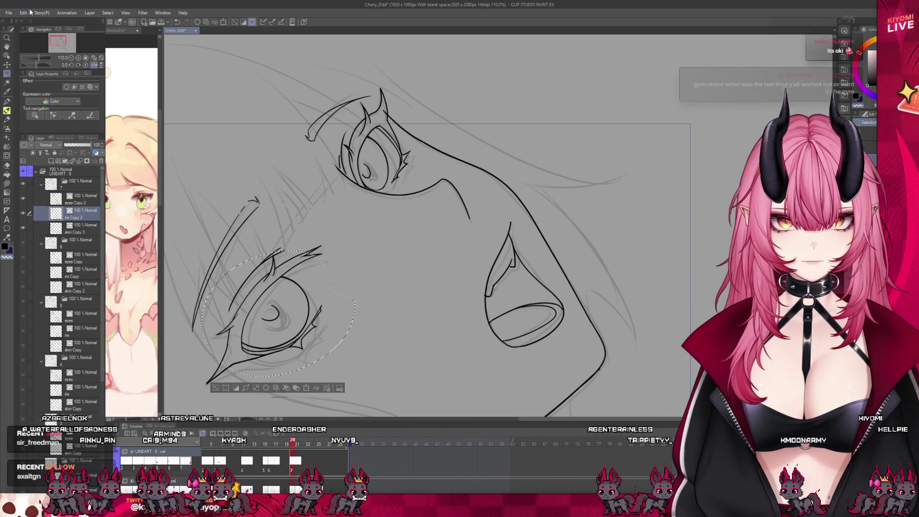
{"action": "key", "text": "ctrl+c"}
{"action": "key", "text": "ctrl+t"}
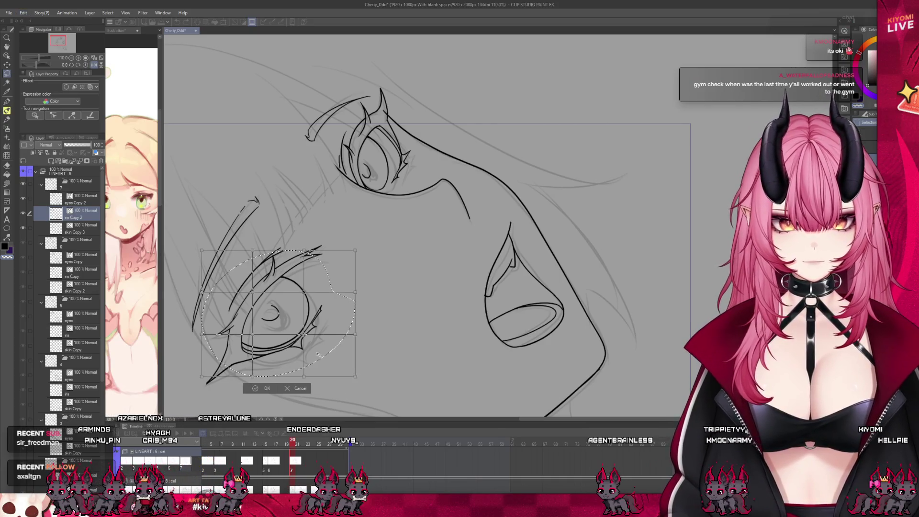
{"action": "left_click_drag", "start_coordinate": [305, 336], "coordinate": [300, 340]}
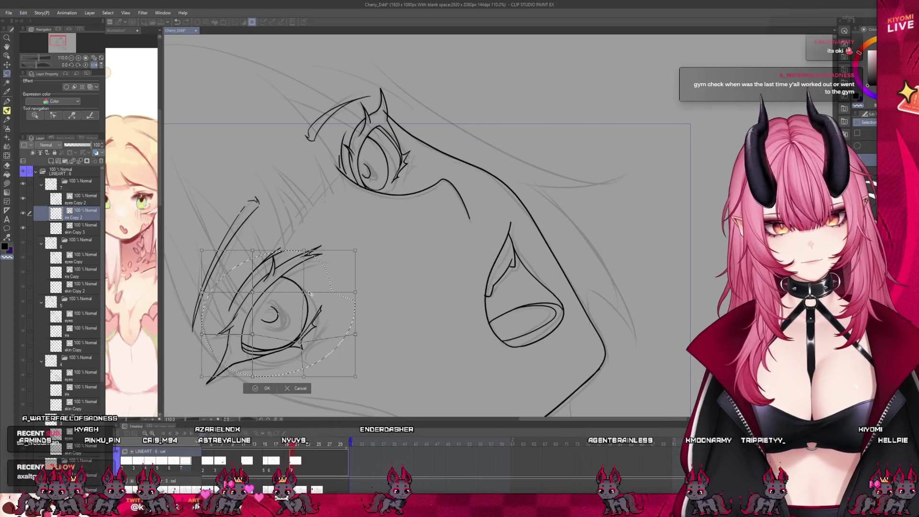
{"action": "left_click_drag", "start_coordinate": [302, 300], "coordinate": [305, 295]}
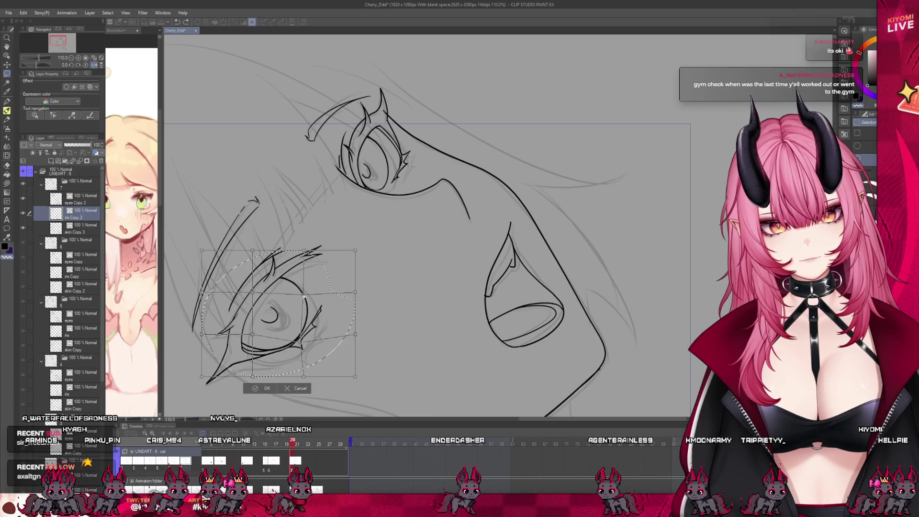
{"action": "left_click_drag", "start_coordinate": [253, 250], "coordinate": [261, 245]}
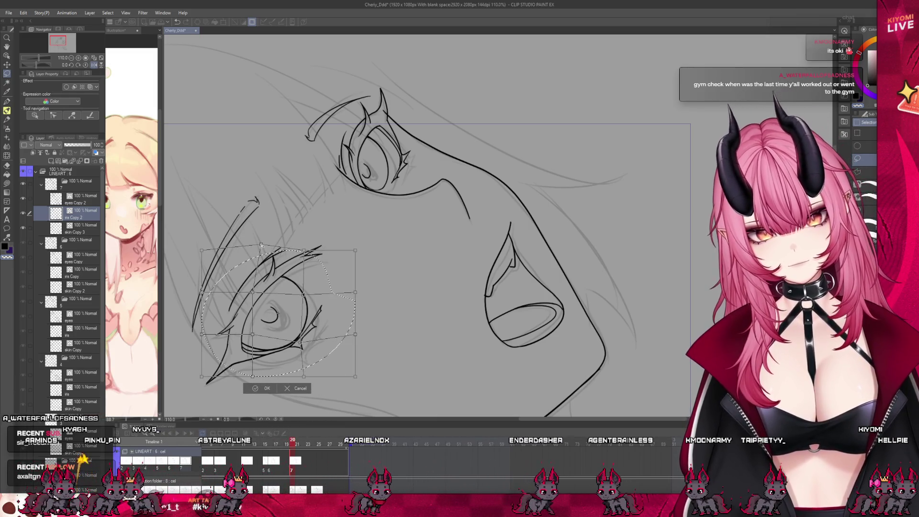
{"action": "left_click", "coordinate": [265, 388]}
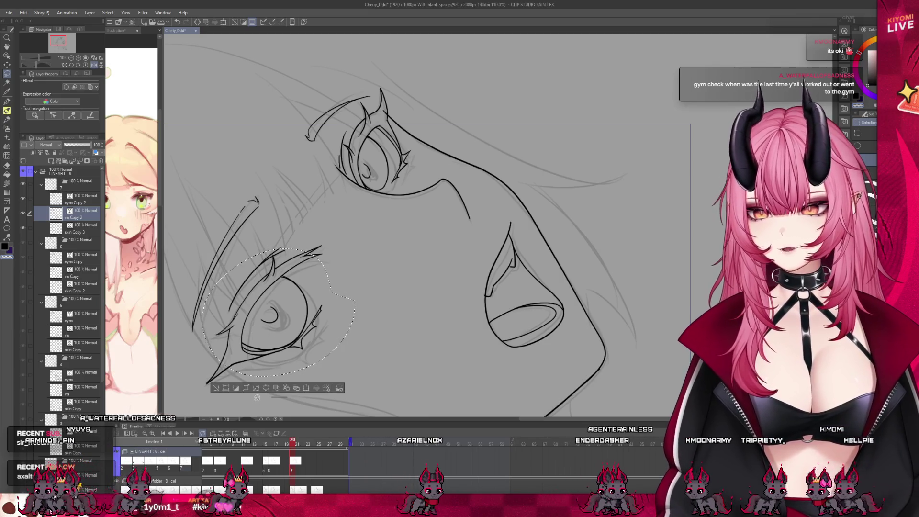
{"action": "key", "text": "ctrl+d"}
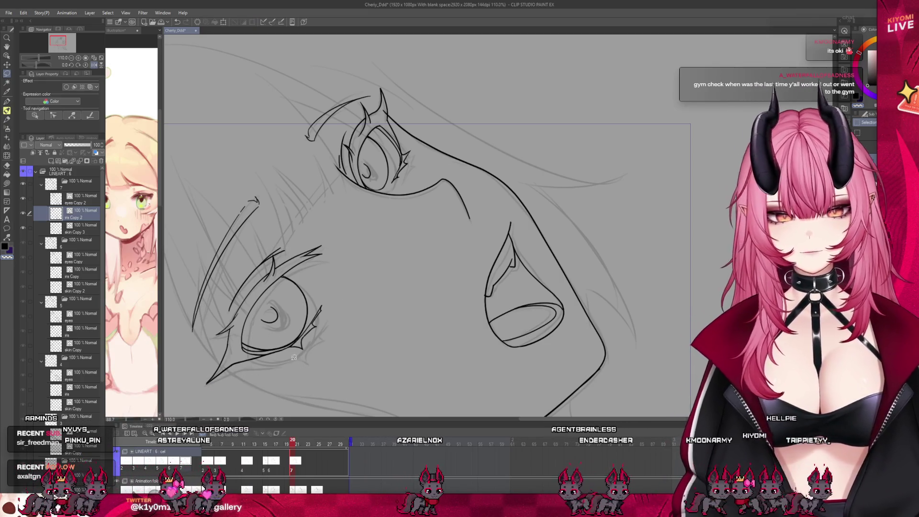
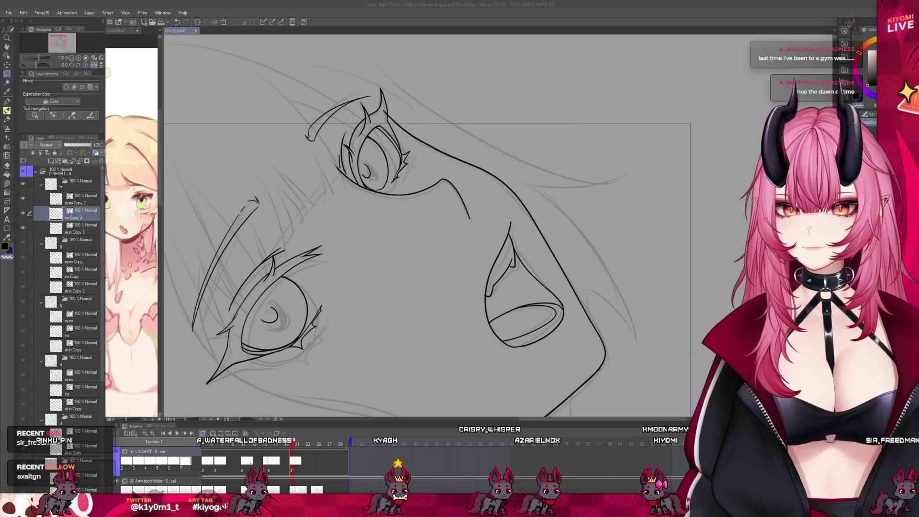
- Rotate the canvas about 37° and zoom in on both eyes of the upturned face
{"action": "left_click_drag", "start_coordinate": [229, 420], "coordinate": [244, 419]}
{"action": "scroll", "coordinate": [417, 268], "scroll_direction": "down", "scroll_amount": 5}
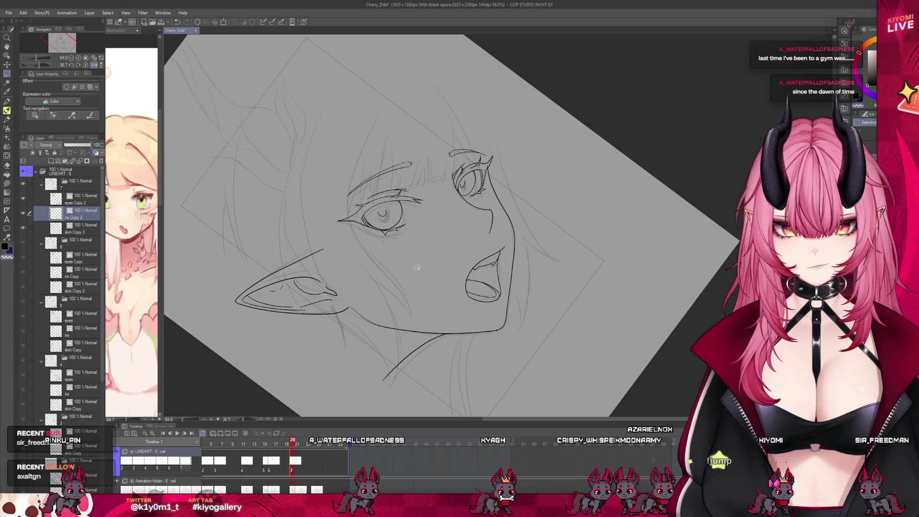
{"action": "scroll", "coordinate": [417, 268], "scroll_direction": "down", "scroll_amount": 2}
{"action": "scroll", "coordinate": [417, 268], "scroll_direction": "up", "scroll_amount": 3}
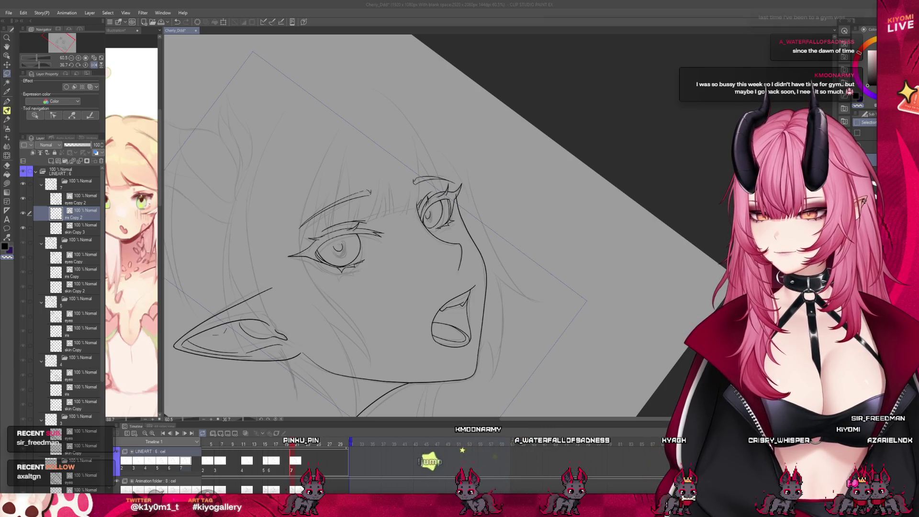
{"action": "scroll", "coordinate": [421, 225], "scroll_direction": "down", "scroll_amount": 2}
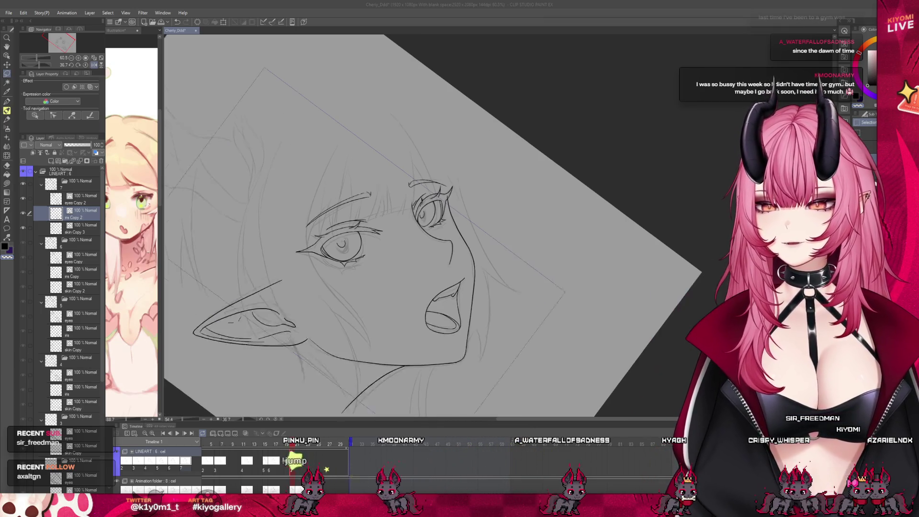
{"action": "scroll", "coordinate": [407, 242], "scroll_direction": "up", "scroll_amount": 1}
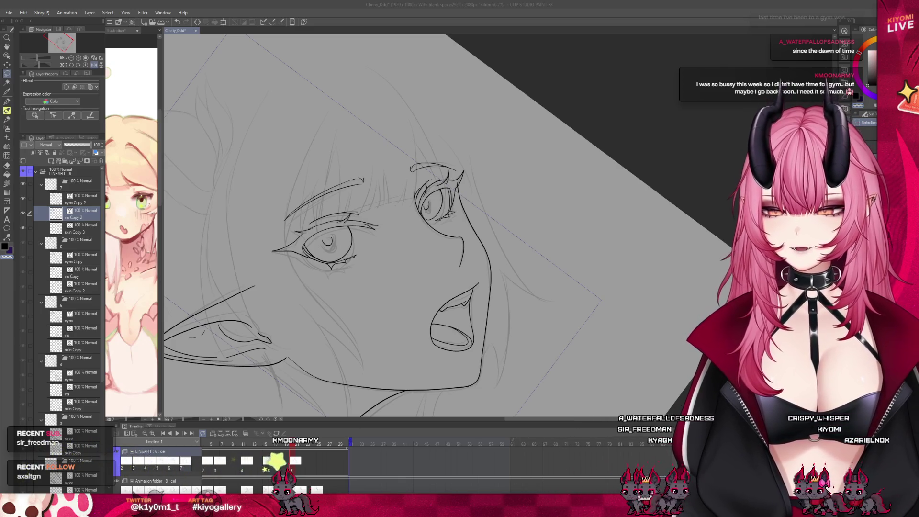
{"action": "scroll", "coordinate": [403, 195], "scroll_direction": "up", "scroll_amount": 4}
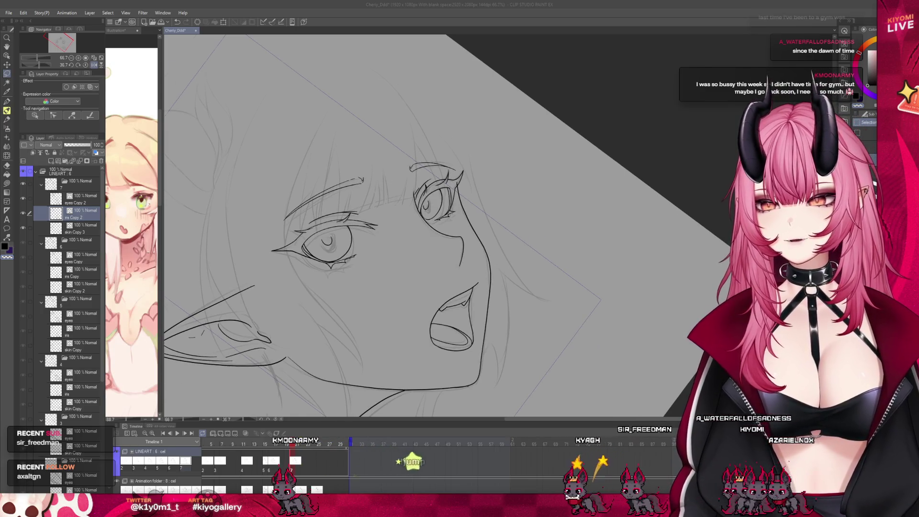
{"action": "scroll", "coordinate": [336, 158], "scroll_direction": "down", "scroll_amount": 3}
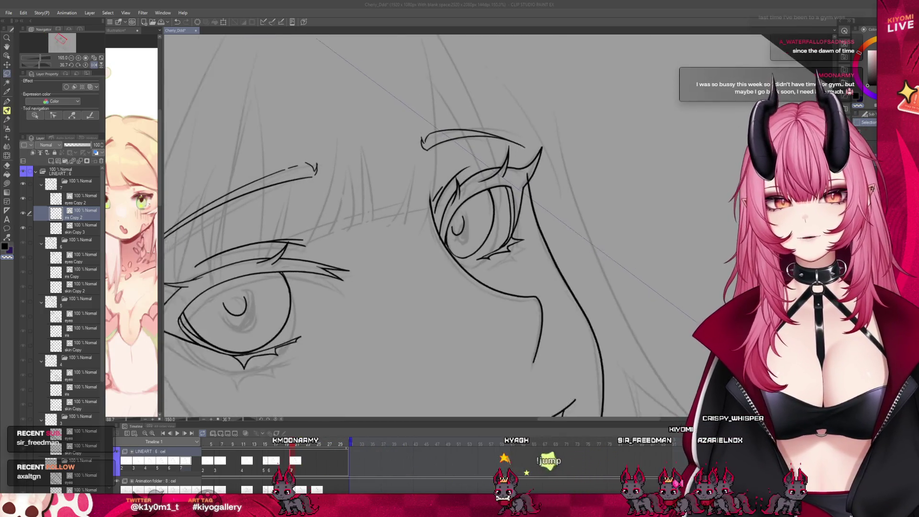
- Switch to the Pen and make the eyes Copy 2 layer active
{"action": "key", "text": "p"}
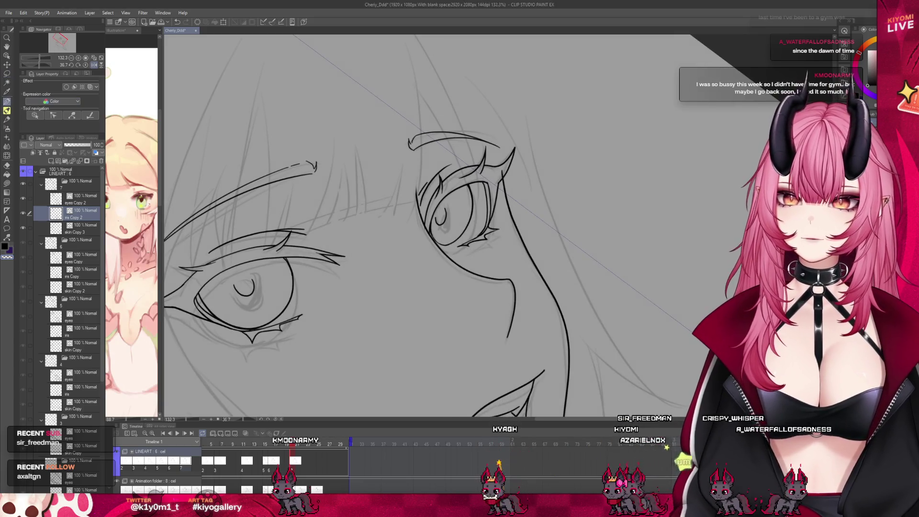
{"action": "left_click", "coordinate": [81, 196]}
{"action": "scroll", "coordinate": [408, 201], "scroll_direction": "down", "scroll_amount": 1}
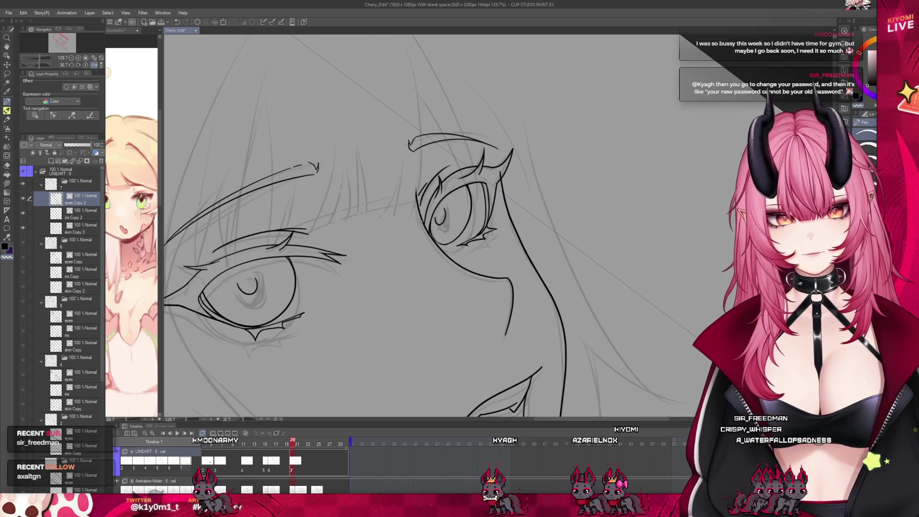
{"action": "scroll", "coordinate": [478, 216], "scroll_direction": "up", "scroll_amount": 2}
{"action": "scroll", "coordinate": [477, 215], "scroll_direction": "up", "scroll_amount": 3}
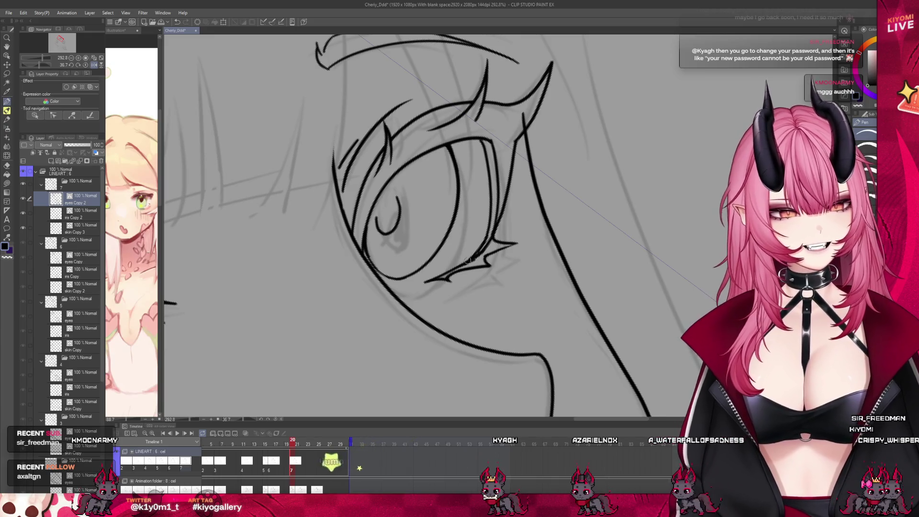
{"action": "scroll", "coordinate": [450, 211], "scroll_direction": "down", "scroll_amount": 5}
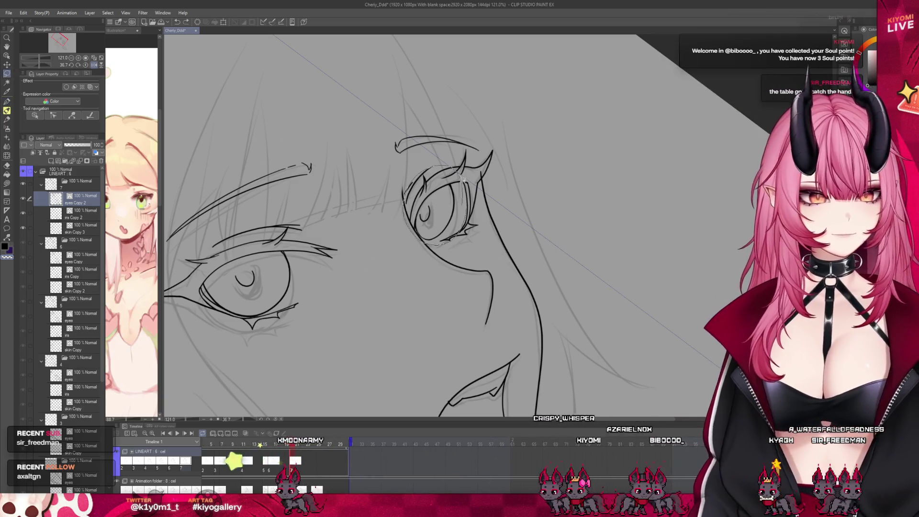
- Start a transform on the eye selection twice, backing out each time
{"action": "key", "text": "ctrl+t"}
{"action": "left_click", "coordinate": [456, 268]}
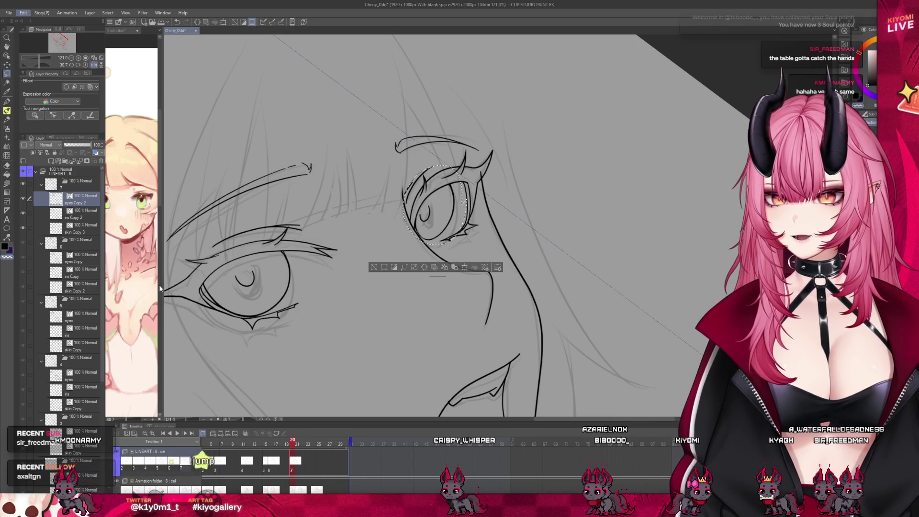
{"action": "key", "text": "ctrl+t"}
{"action": "key", "text": "Return"}
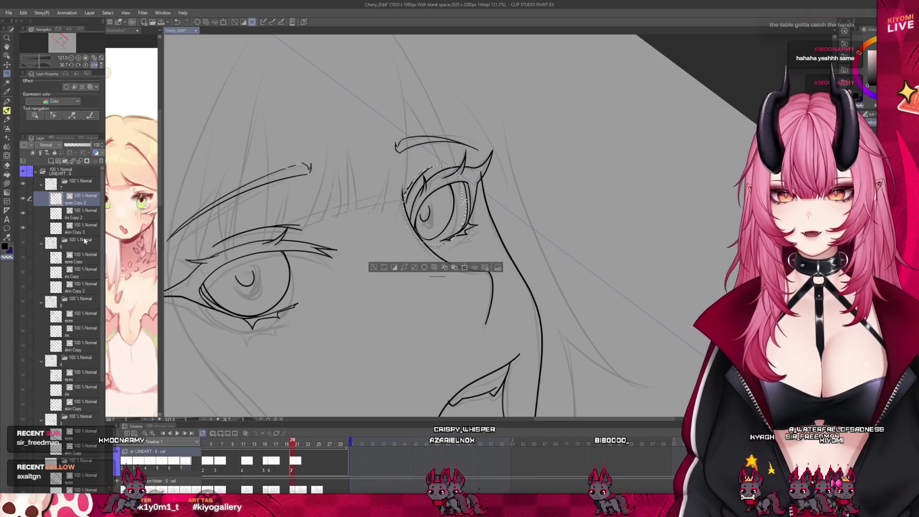
- Transform and commit the upper iris on the iris Copy 2 layer, deselect, and return to the Pen
{"action": "left_click", "coordinate": [81, 213]}
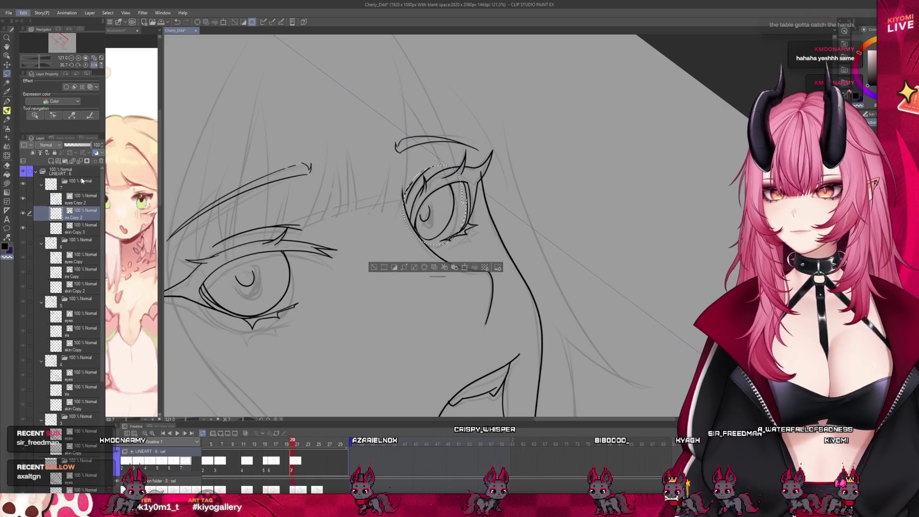
{"action": "key", "text": "ctrl+t"}
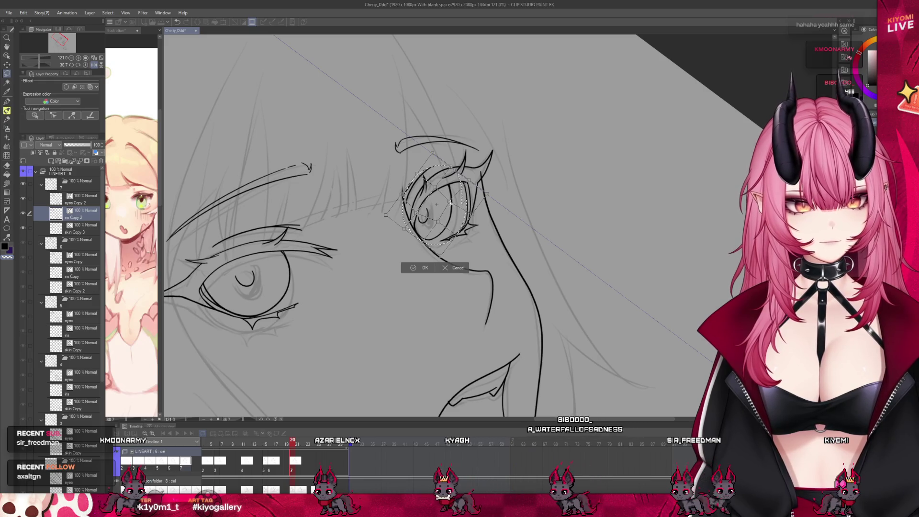
{"action": "left_click", "coordinate": [417, 269]}
{"action": "key", "text": "ctrl+d"}
{"action": "key", "text": "p"}
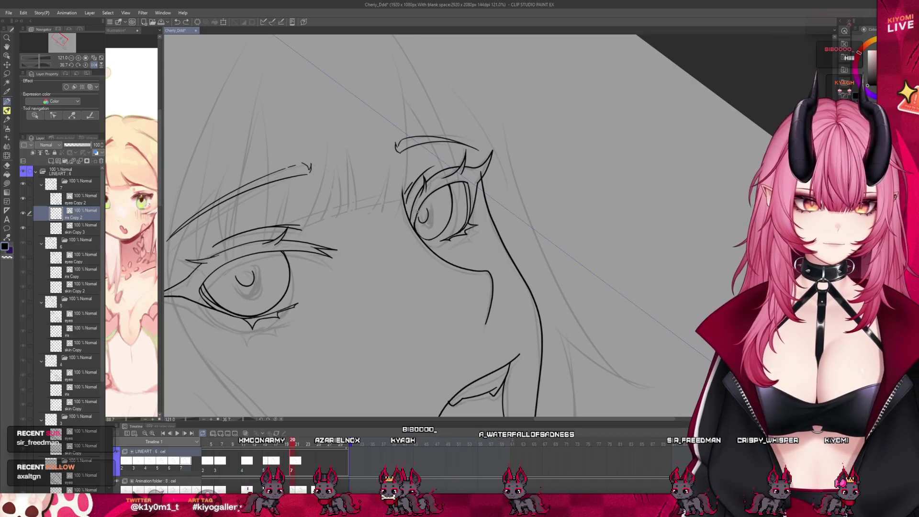
{"action": "scroll", "coordinate": [423, 257], "scroll_direction": "down", "scroll_amount": 3}
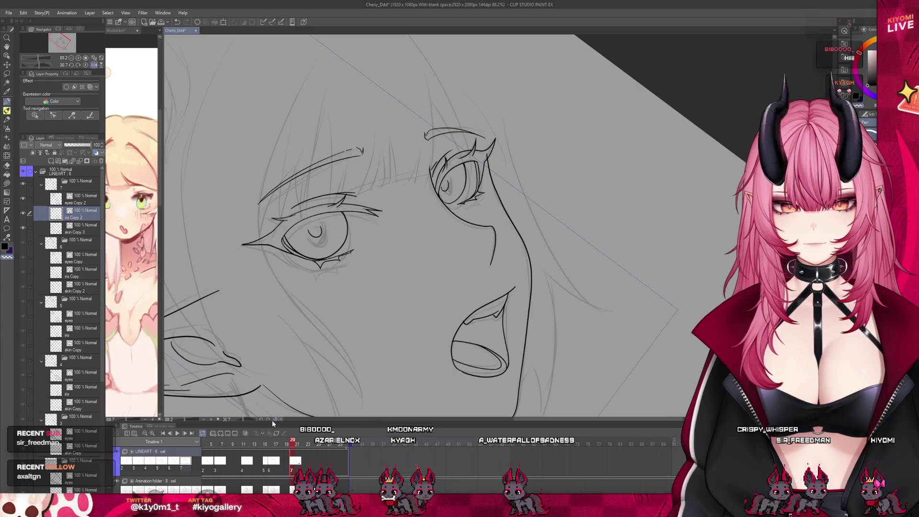
- Reset the canvas rotation to upright and lasso-transform the lower-left eye's iris
{"action": "left_click", "coordinate": [277, 420]}
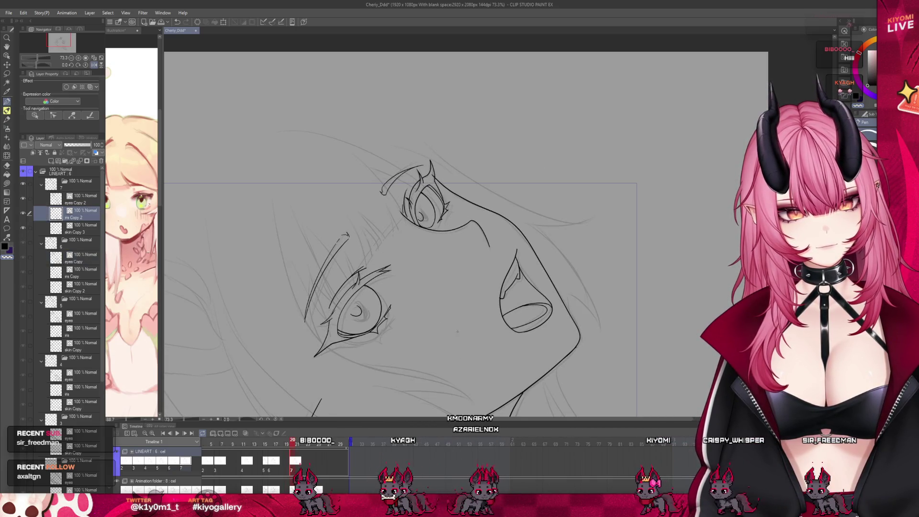
{"action": "scroll", "coordinate": [378, 326], "scroll_direction": "up", "scroll_amount": 4}
{"action": "left_click", "coordinate": [7, 74]}
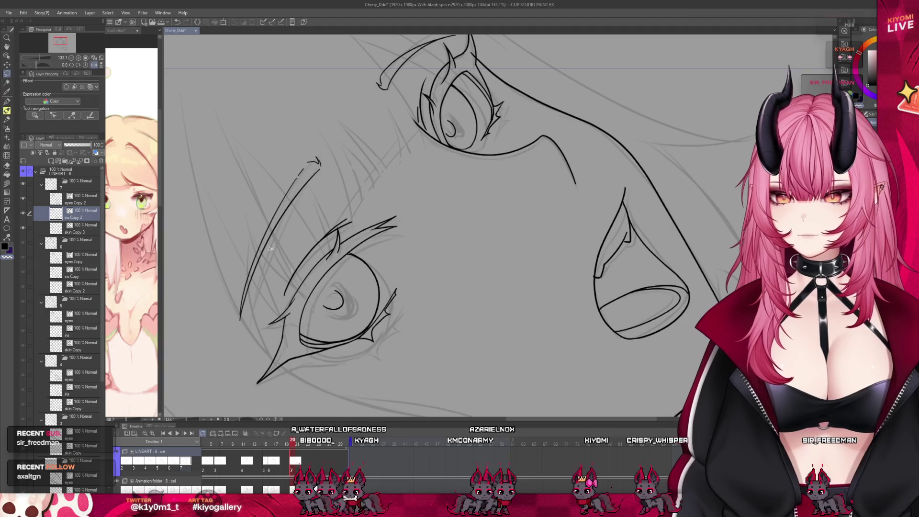
{"action": "left_click_drag", "start_coordinate": [338, 279], "coordinate": [352, 314]}
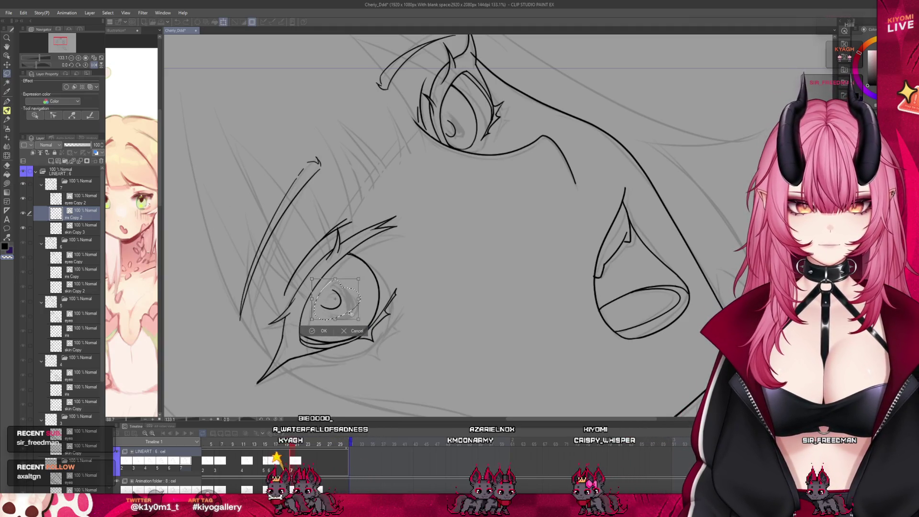
{"action": "left_click", "coordinate": [313, 331]}
- Lasso the upper eye's iris, drop the selection, and flip between frames to compare
{"action": "left_click_drag", "start_coordinate": [448, 114], "coordinate": [438, 137]}
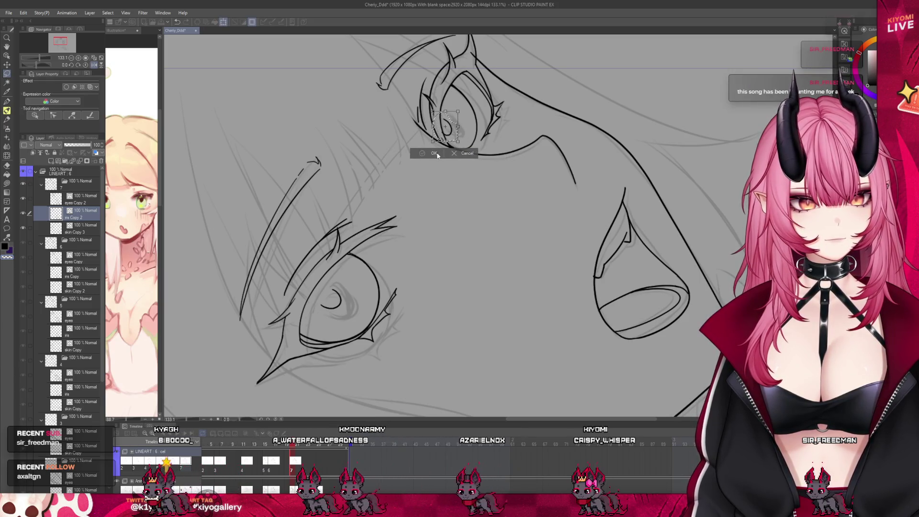
{"action": "left_click", "coordinate": [403, 153]}
{"action": "key", "text": "e"}
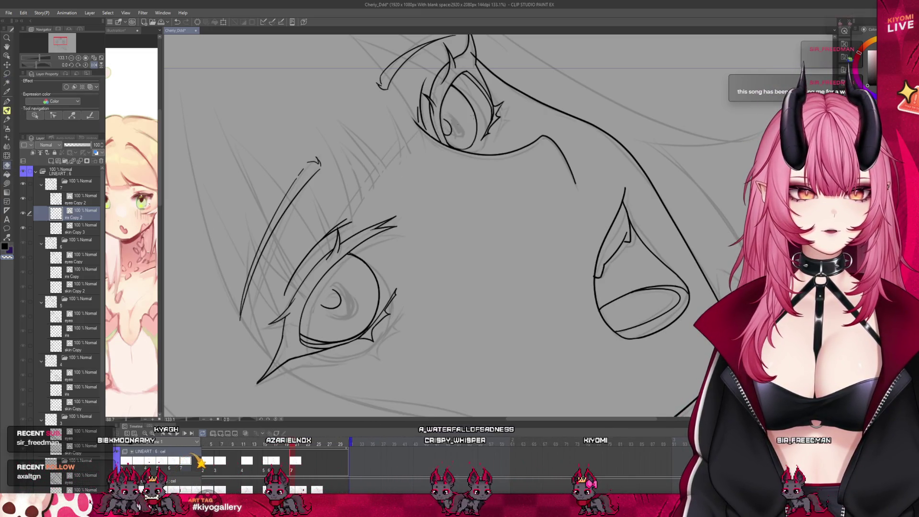
{"action": "scroll", "coordinate": [385, 178], "scroll_direction": "down", "scroll_amount": 5}
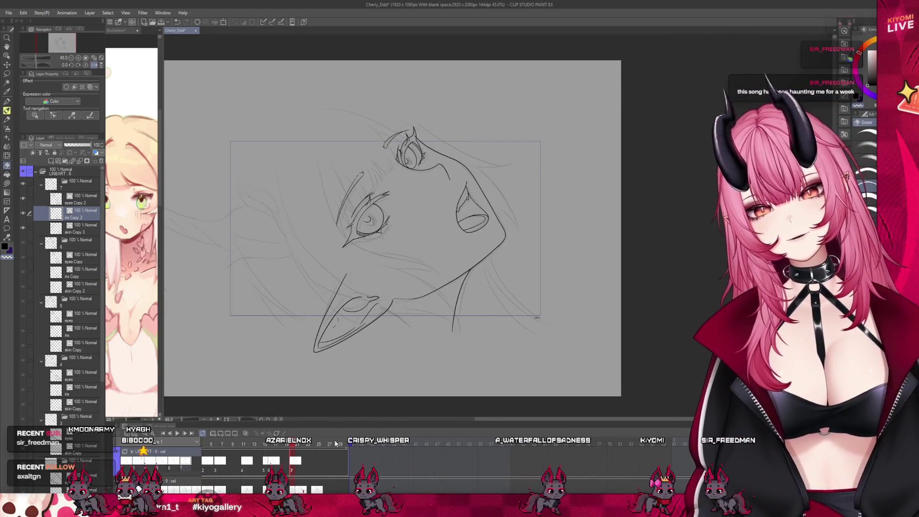
{"action": "left_click_drag", "start_coordinate": [289, 446], "coordinate": [291, 445]}
{"action": "scroll", "coordinate": [374, 193], "scroll_direction": "up", "scroll_amount": 4}
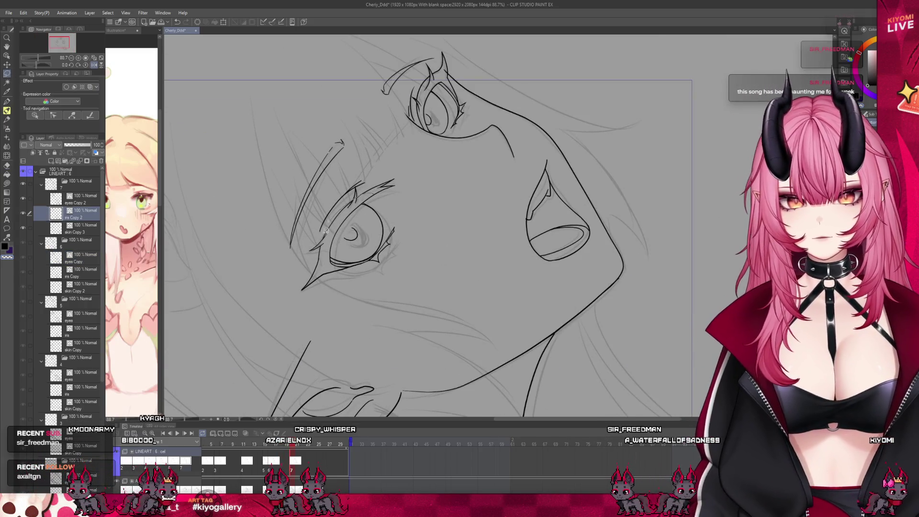
- Lasso and reposition the whole lower-left eye and the upper eye's iris, then deselect
{"action": "left_click_drag", "start_coordinate": [326, 230], "coordinate": [382, 223]}
{"action": "left_click", "coordinate": [387, 297]}
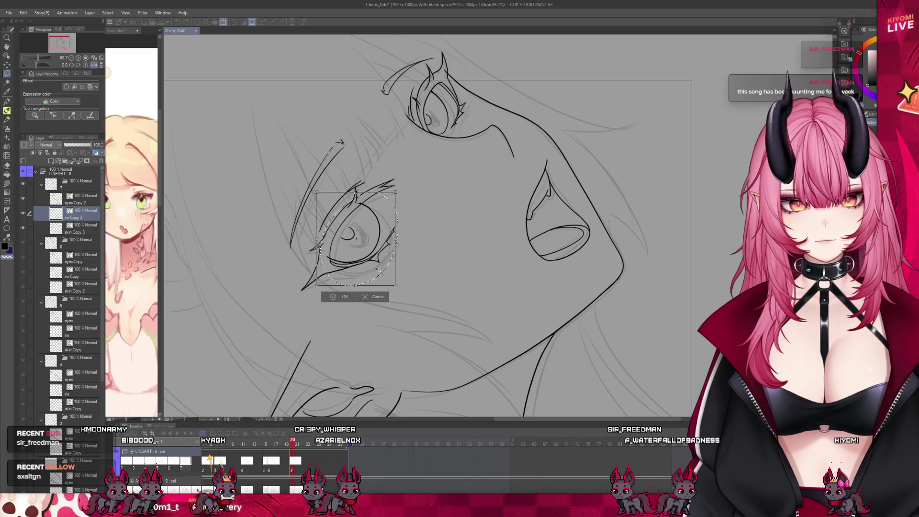
{"action": "left_click", "coordinate": [343, 297]}
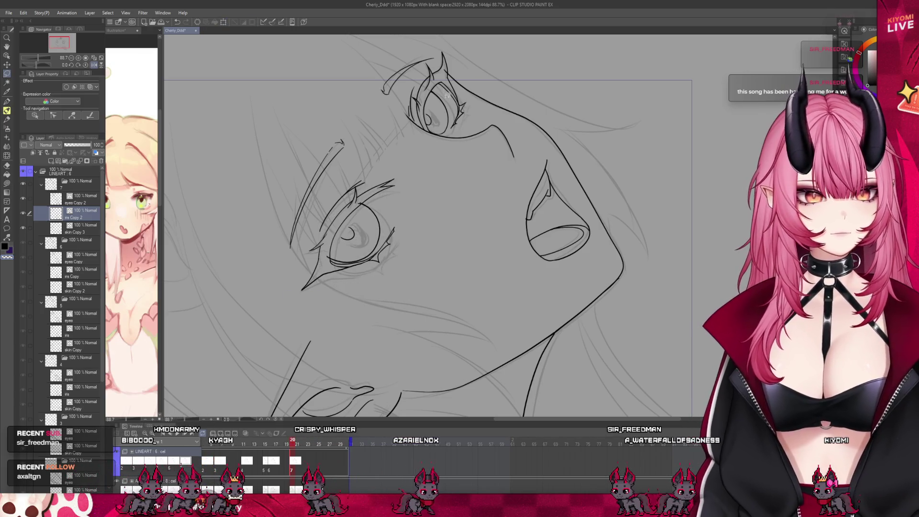
{"action": "left_click_drag", "start_coordinate": [431, 87], "coordinate": [447, 139]}
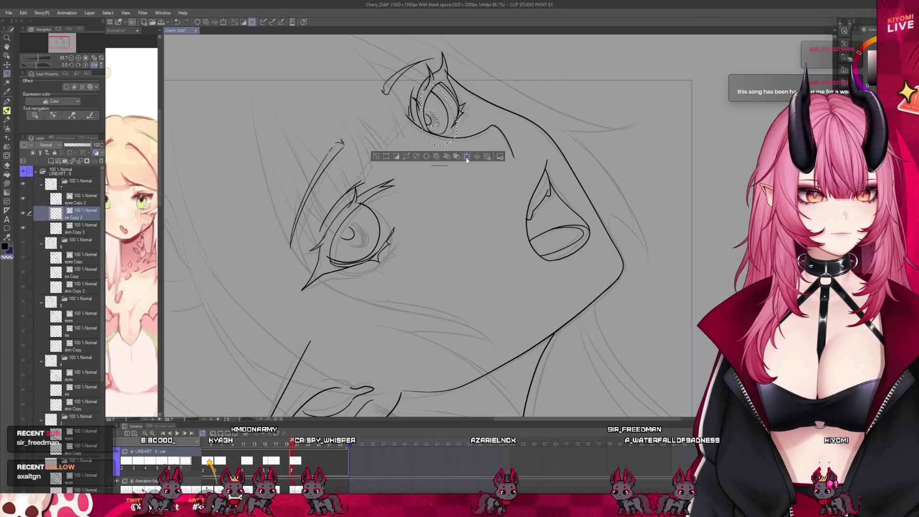
{"action": "key", "text": "ctrl+t"}
{"action": "key", "text": "Return"}
{"action": "key", "text": "ctrl+d"}
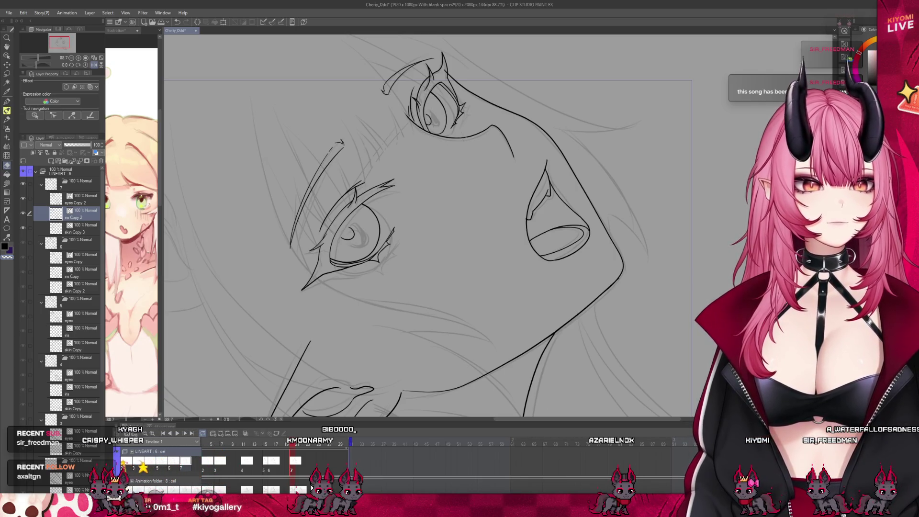
{"action": "scroll", "coordinate": [437, 143], "scroll_direction": "down", "scroll_amount": 5}
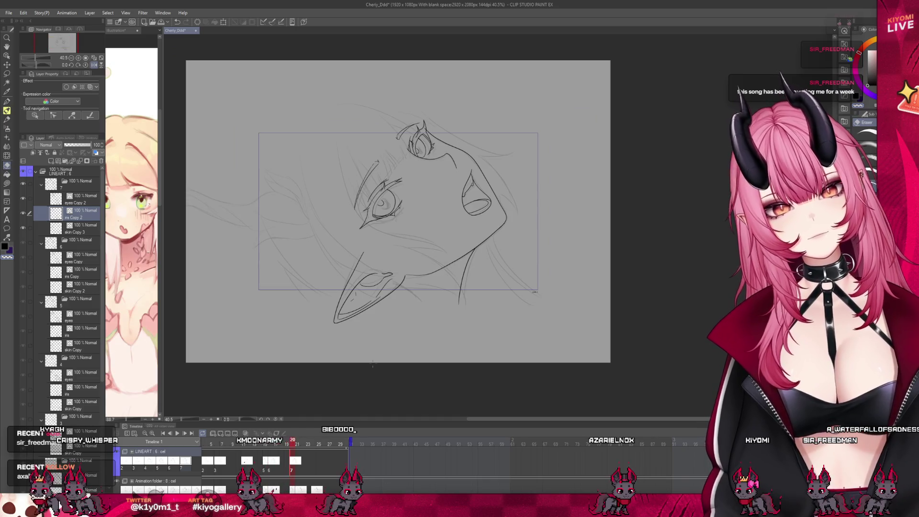
- Flip between frames, mirror the canvas horizontally, and pick another drawing in the timeline
{"action": "left_click_drag", "start_coordinate": [293, 444], "coordinate": [293, 444]}
{"action": "scroll", "coordinate": [42, 452], "scroll_direction": "down", "scroll_amount": 3}
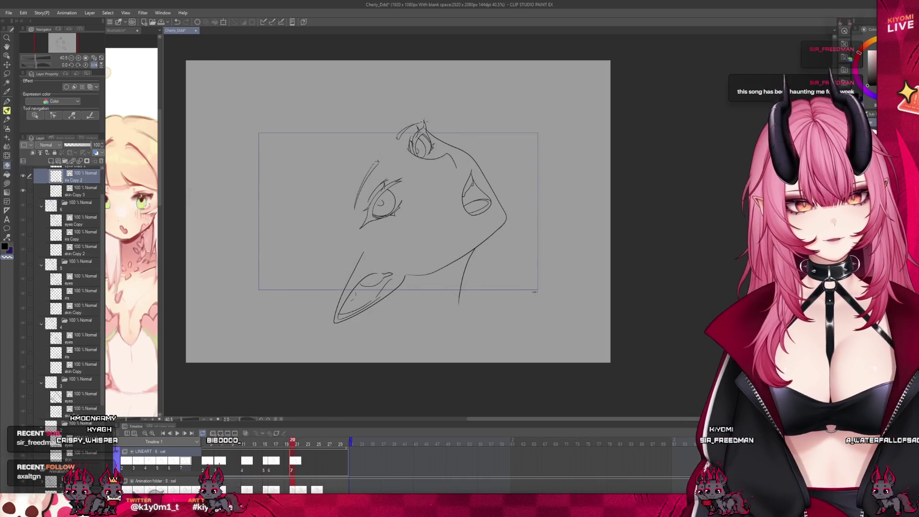
{"action": "scroll", "coordinate": [369, 183], "scroll_direction": "up", "scroll_amount": 2}
{"action": "left_click", "coordinate": [88, 69]}
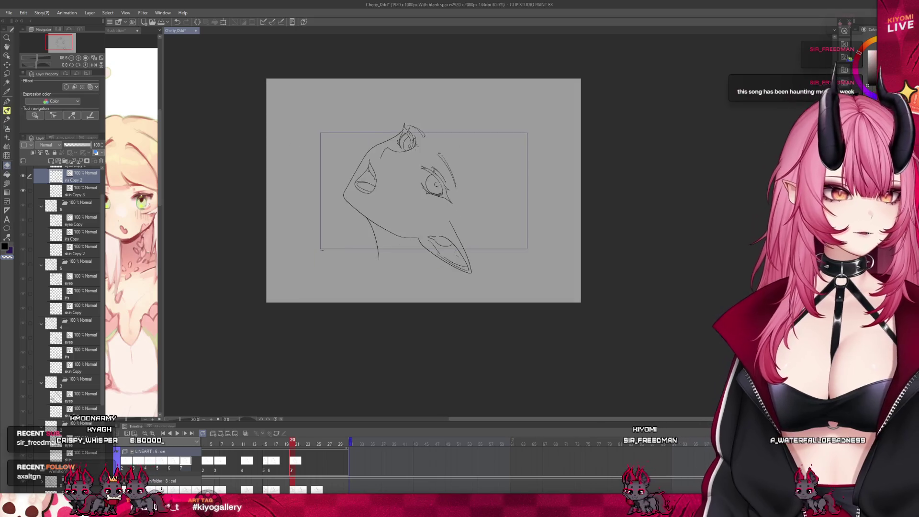
{"action": "left_click", "coordinate": [177, 433]}
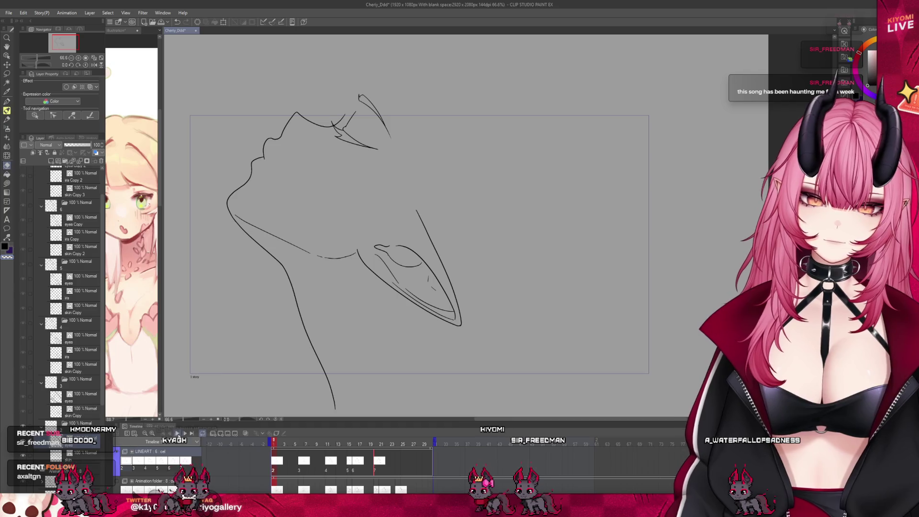
- Play the animation in a loop, stopping and replaying it to review the eyes
{"action": "left_click", "coordinate": [177, 433]}
{"action": "scroll", "coordinate": [361, 264], "scroll_direction": "down", "scroll_amount": 2}
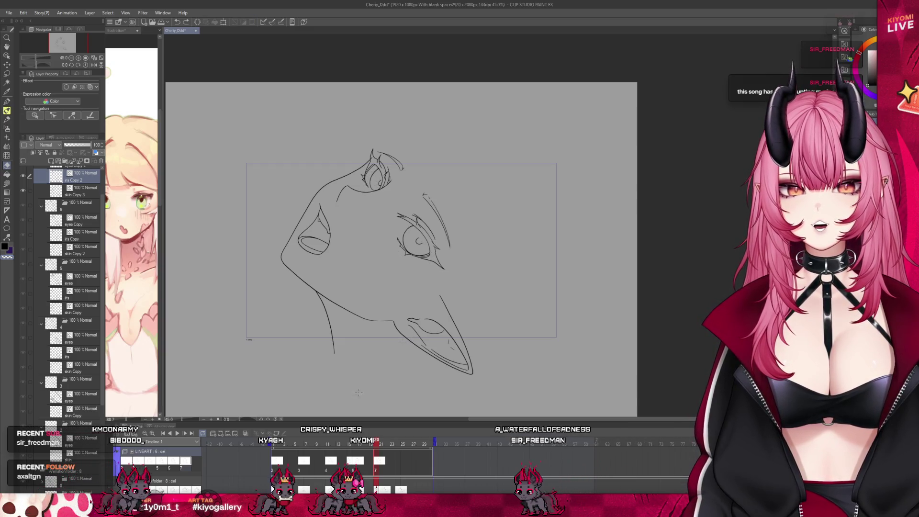
{"action": "left_click", "coordinate": [183, 432]}
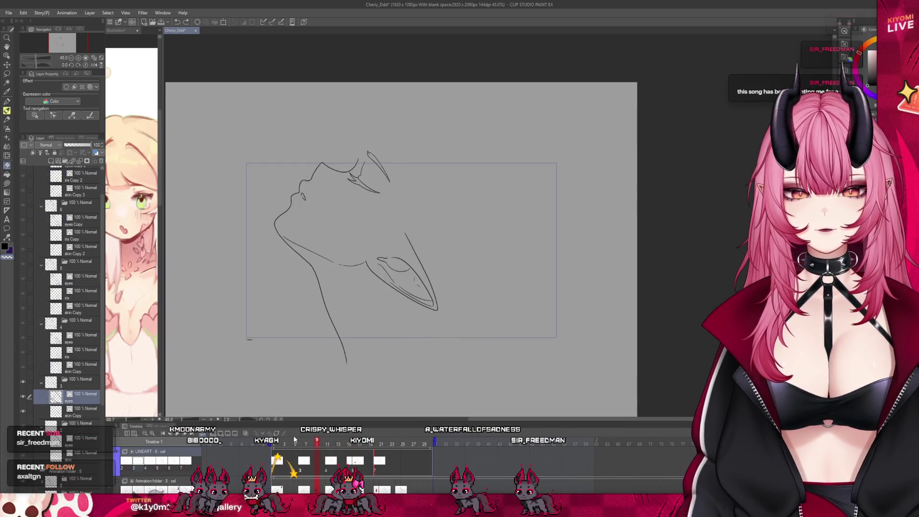
{"action": "left_click", "coordinate": [179, 434]}
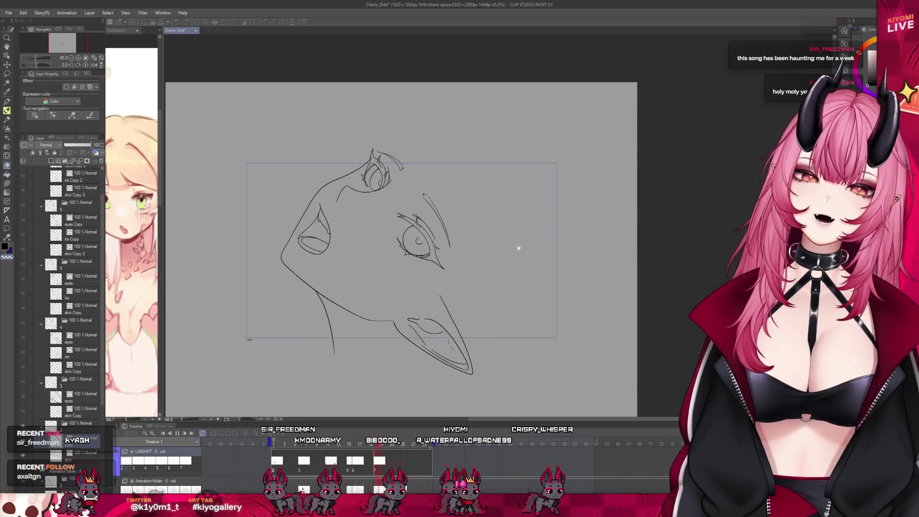
{"action": "scroll", "coordinate": [356, 233], "scroll_direction": "up", "scroll_amount": 2}
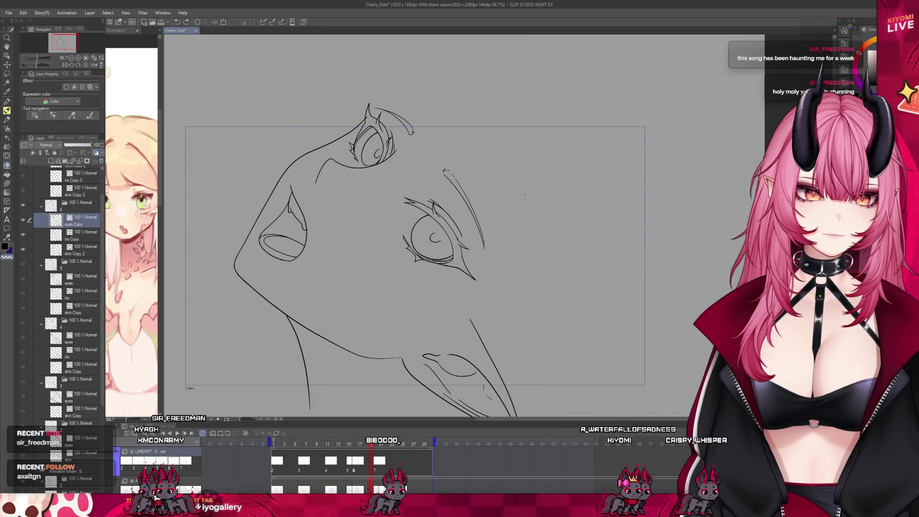
- Add a top hair stroke, shift the top strand left-down, and rotate eye-side strands clockwise
{"action": "scroll", "coordinate": [497, 186], "scroll_direction": "up", "scroll_amount": 1}
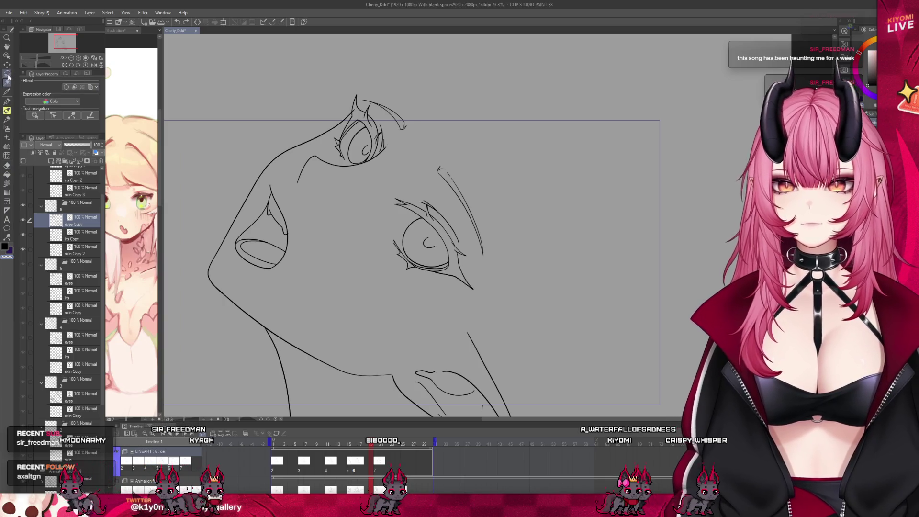
{"action": "left_click_drag", "start_coordinate": [365, 87], "coordinate": [362, 99]}
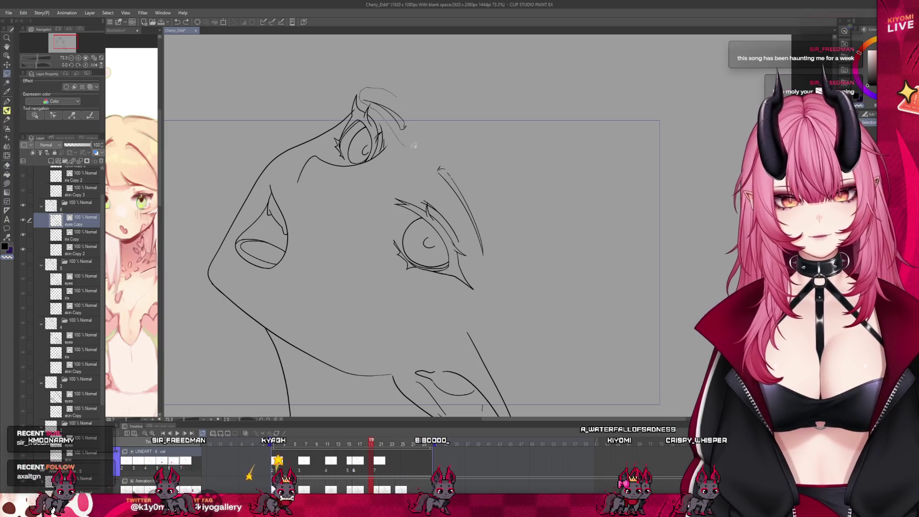
{"action": "left_click_drag", "start_coordinate": [413, 145], "coordinate": [411, 146]}
{"action": "left_click", "coordinate": [417, 160]}
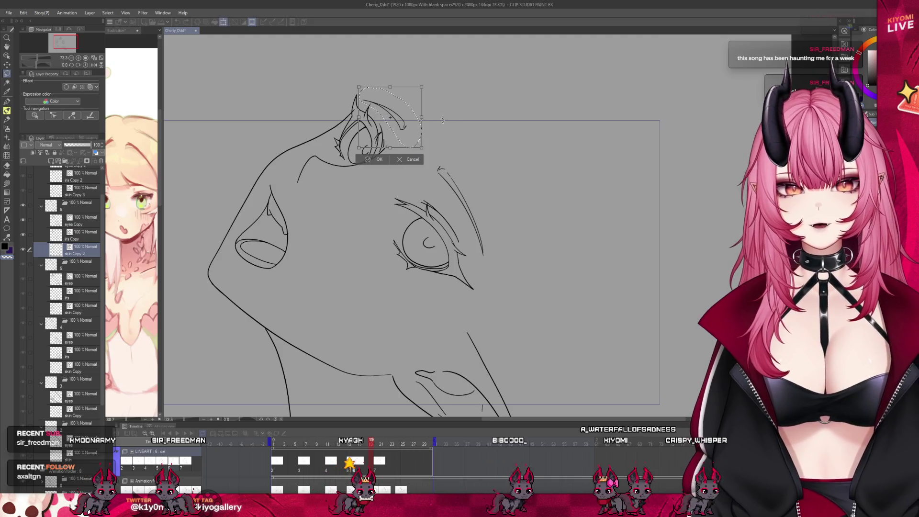
{"action": "left_click_drag", "start_coordinate": [407, 136], "coordinate": [402, 139]}
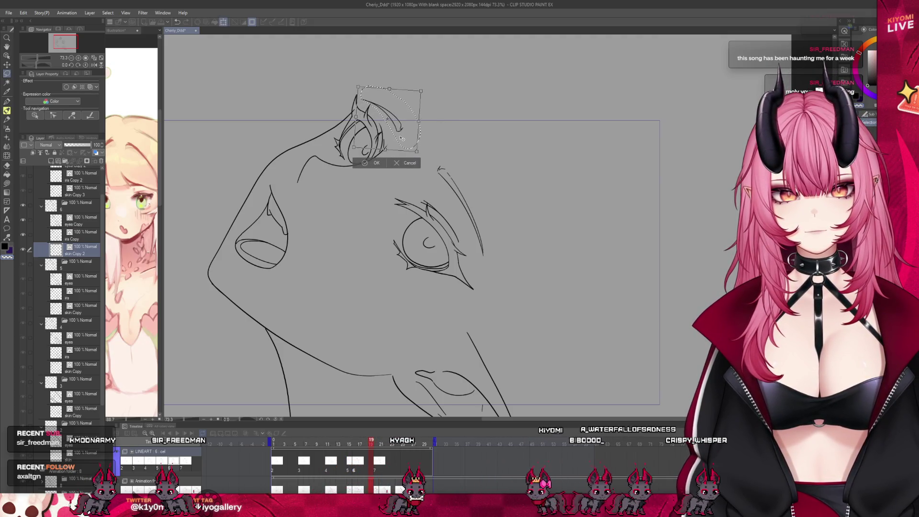
{"action": "left_click", "coordinate": [366, 165]}
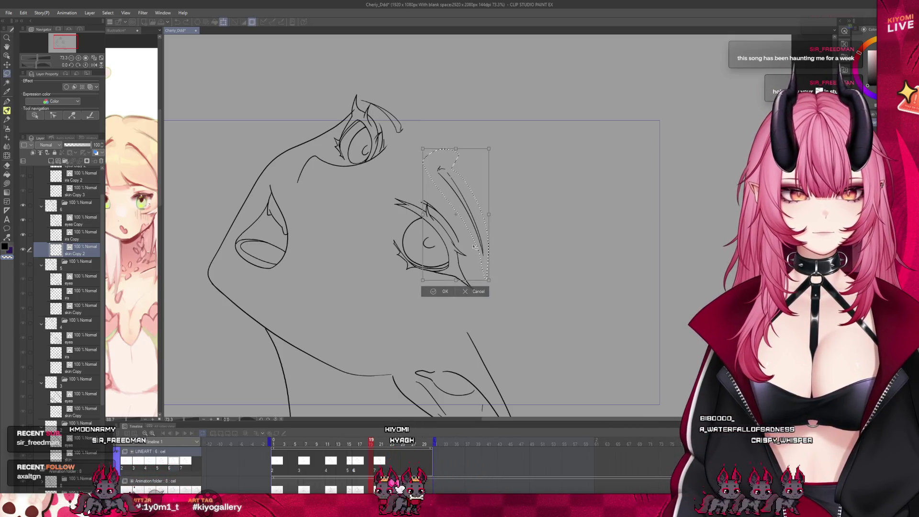
{"action": "left_click_drag", "start_coordinate": [509, 229], "coordinate": [510, 231]}
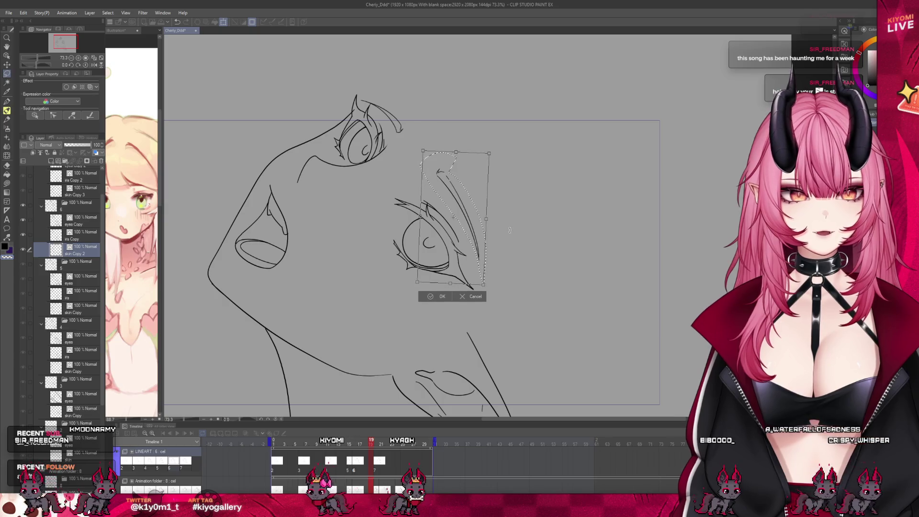
{"action": "key", "text": "Return"}
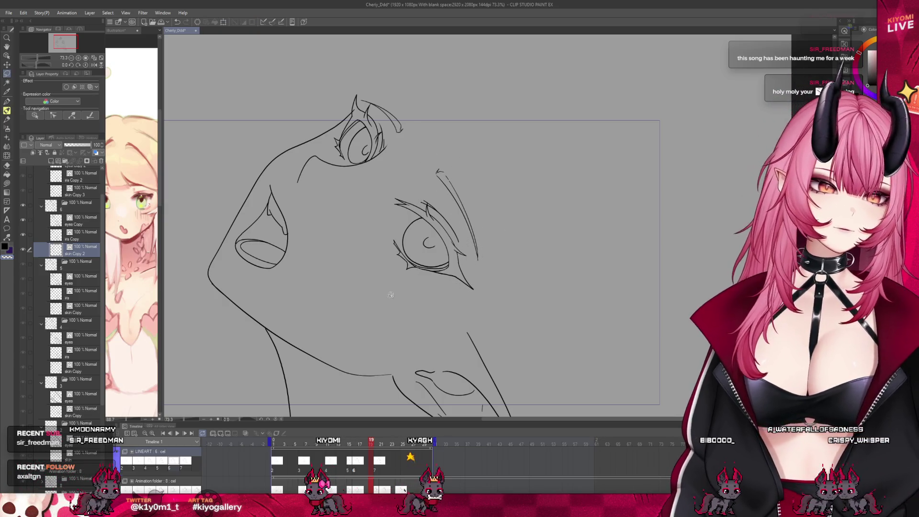
- On frame 20, lasso and transform the ear outline and the strand above the right eye
{"action": "left_click", "coordinate": [375, 443]}
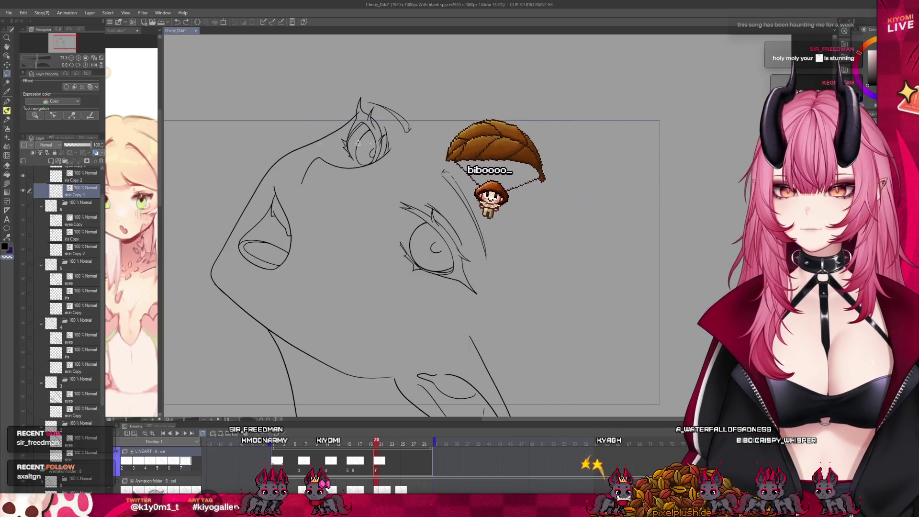
{"action": "left_click_drag", "start_coordinate": [360, 90], "coordinate": [415, 137]}
{"action": "key", "text": "ctrl+t"}
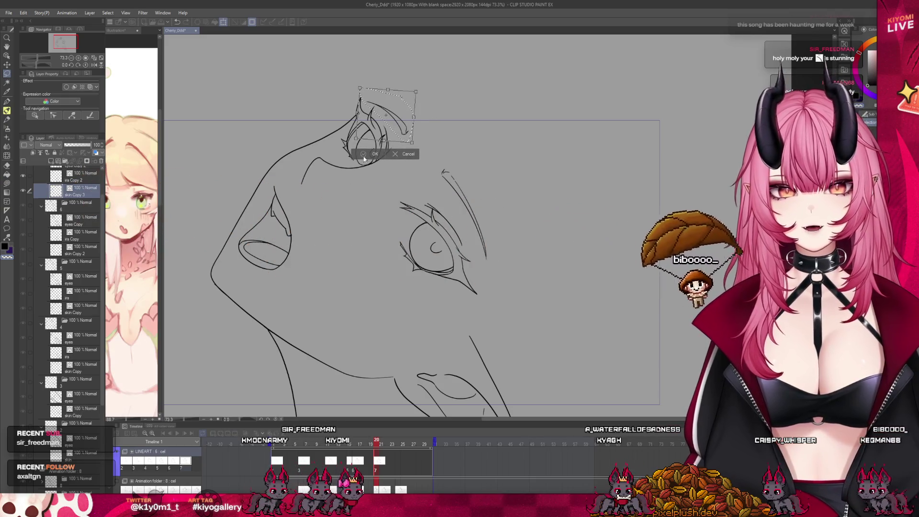
{"action": "key", "text": "Return"}
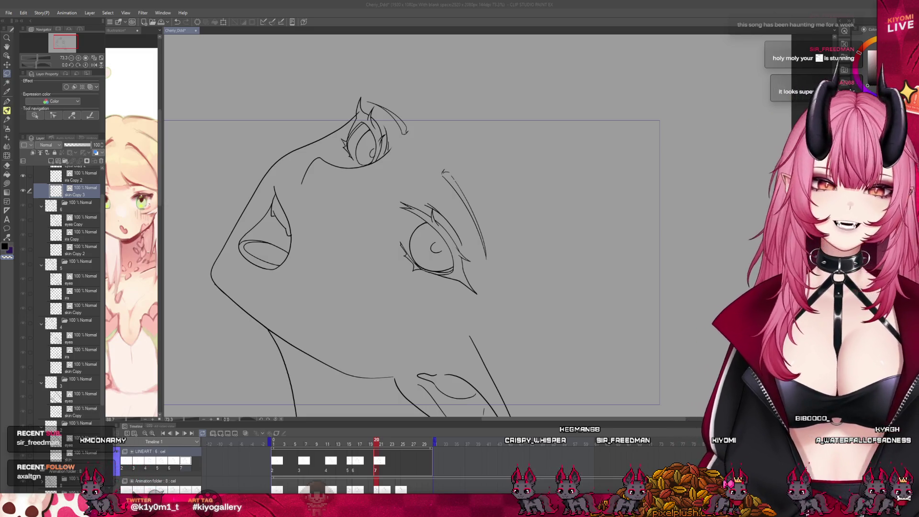
{"action": "left_click_drag", "start_coordinate": [452, 157], "coordinate": [449, 157]}
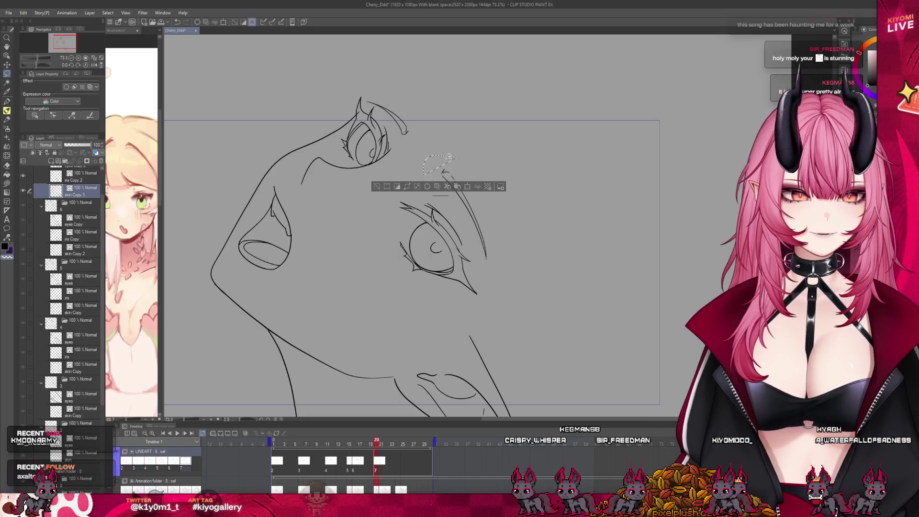
{"action": "left_click", "coordinate": [501, 285]}
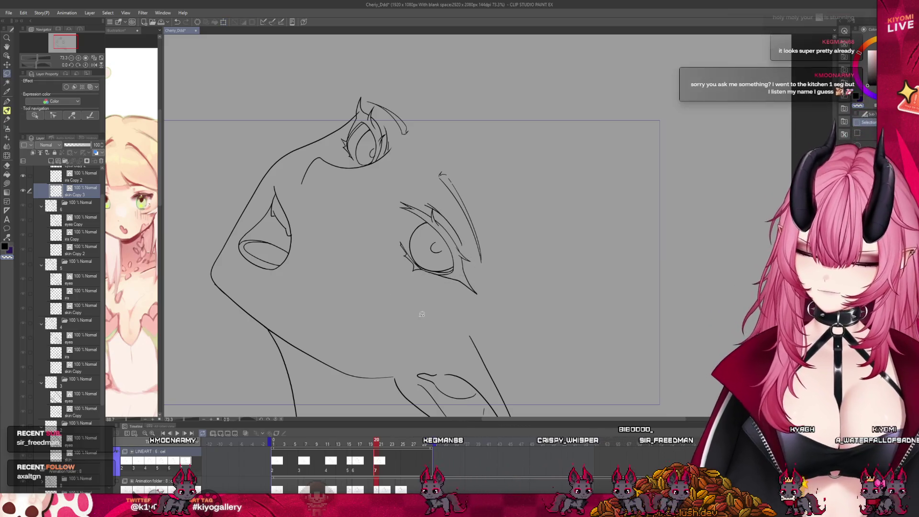
{"action": "scroll", "coordinate": [416, 141], "scroll_direction": "down", "scroll_amount": 1}
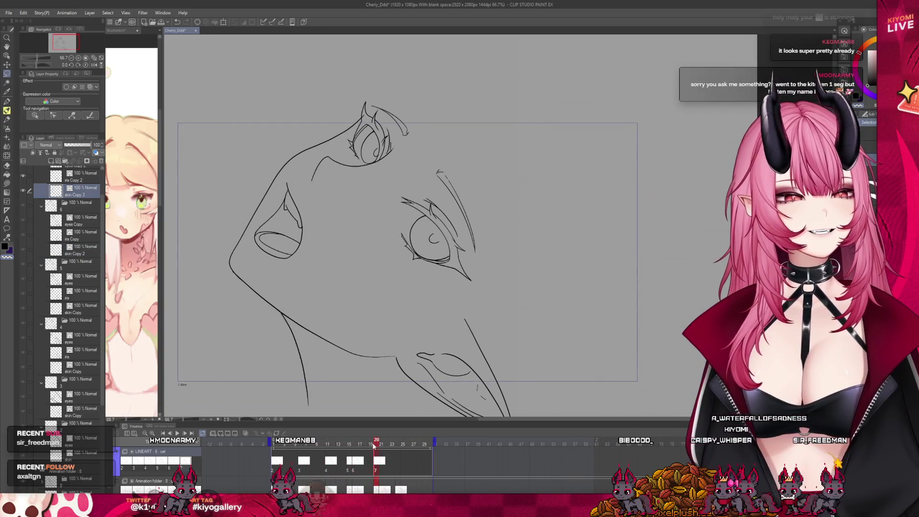
- Scrub forward to frame 23 and turn on onion skin for the neighbouring frames
{"action": "mouse_move", "coordinate": [375, 444]}
{"action": "left_mouse_down"}
{"action": "mouse_move", "coordinate": [397, 448]}
{"action": "mouse_move", "coordinate": [271, 448]}
{"action": "left_mouse_up"}
{"action": "scroll", "coordinate": [343, 201], "scroll_direction": "down", "scroll_amount": 2}
{"action": "scroll", "coordinate": [343, 201], "scroll_direction": "up", "scroll_amount": 2}
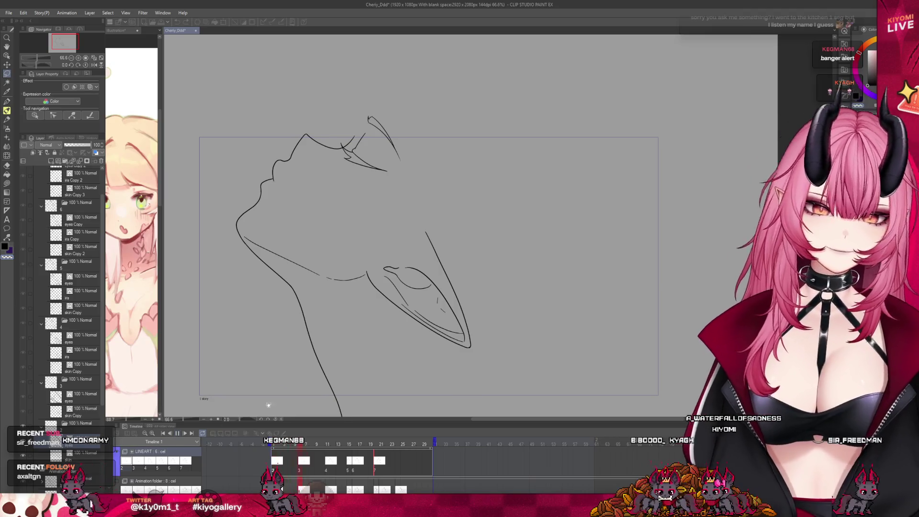
{"action": "scroll", "coordinate": [359, 244], "scroll_direction": "down", "scroll_amount": 1}
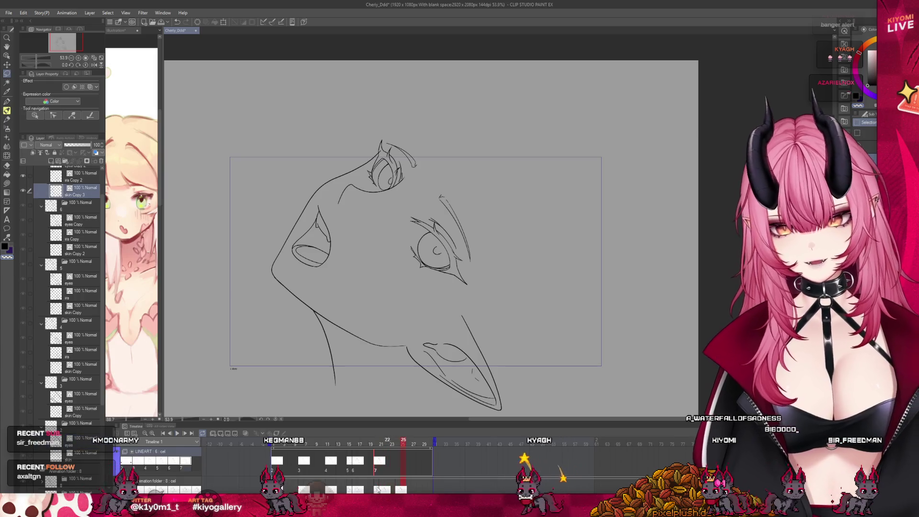
{"action": "scroll", "coordinate": [476, 211], "scroll_direction": "up", "scroll_amount": 2}
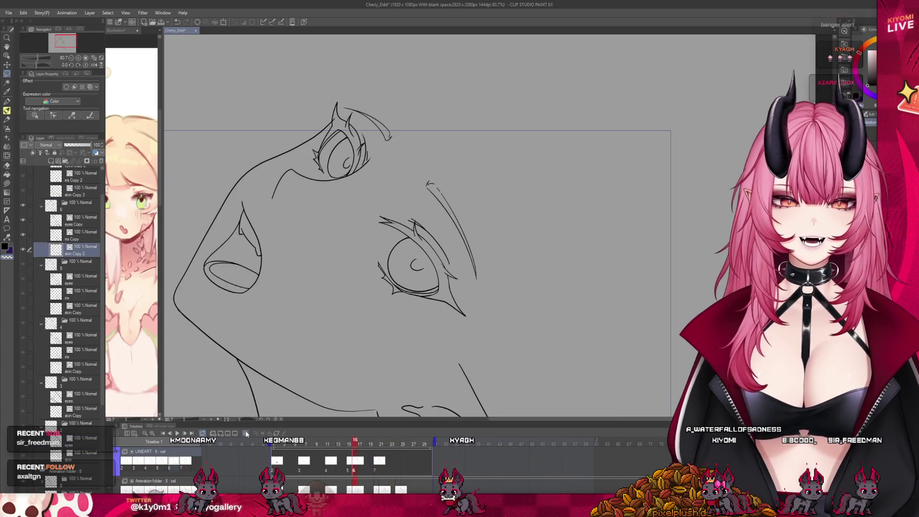
{"action": "left_click", "coordinate": [246, 434]}
{"action": "scroll", "coordinate": [455, 174], "scroll_direction": "up", "scroll_amount": 2}
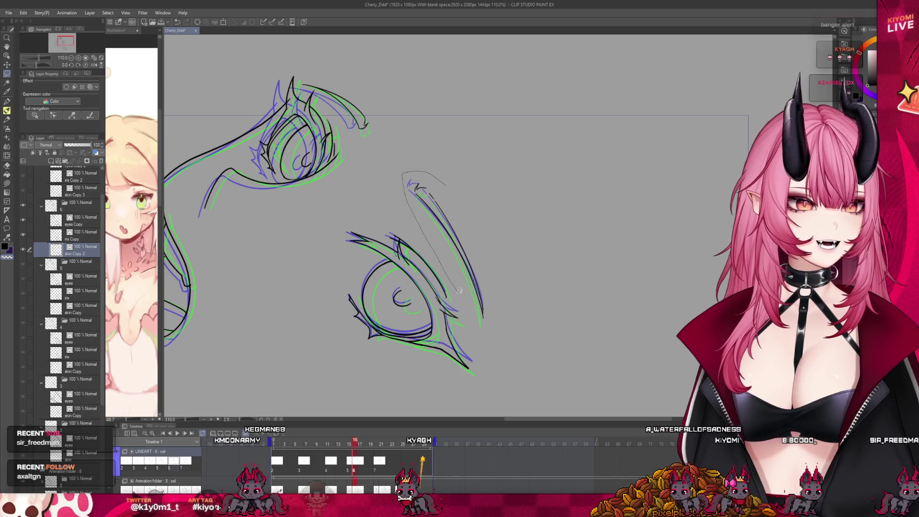
- Confirm the lash strand transform, then select and transform the upper eyelash strands
{"action": "left_click", "coordinate": [487, 352]}
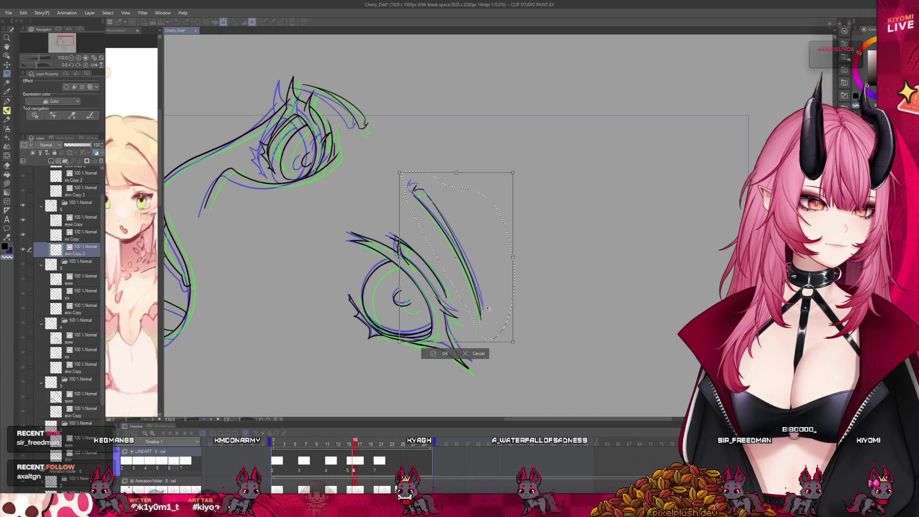
{"action": "left_click", "coordinate": [442, 353]}
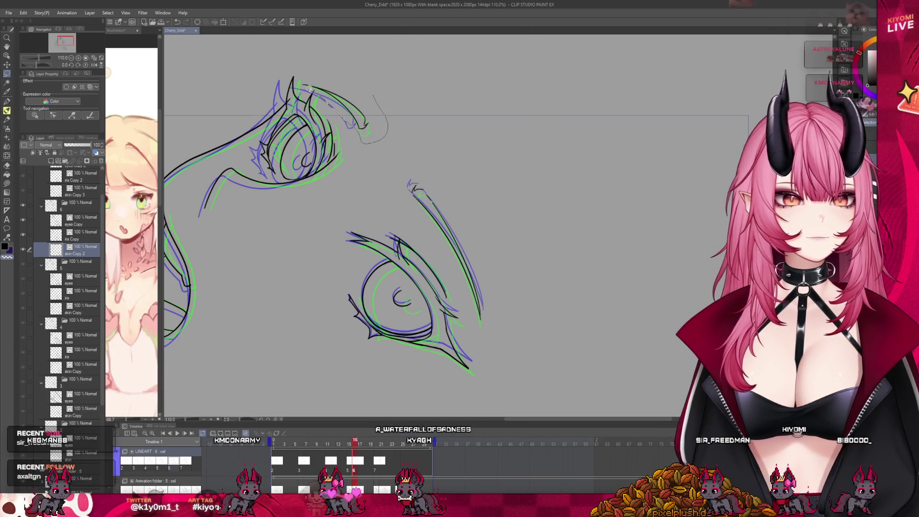
{"action": "left_click_drag", "start_coordinate": [308, 89], "coordinate": [387, 144]}
{"action": "key", "text": "ctrl+t"}
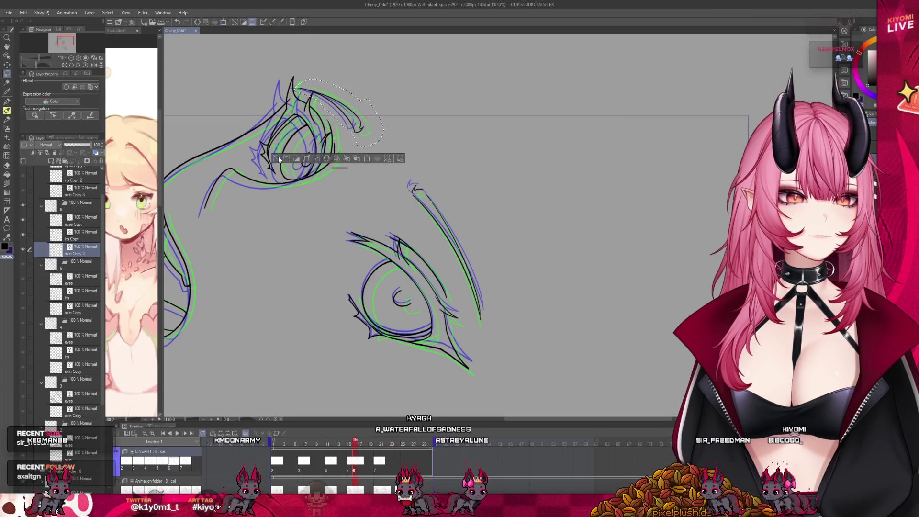
{"action": "scroll", "coordinate": [359, 253], "scroll_direction": "down", "scroll_amount": 2}
- Return to frame 1, mirror the canvas, scrub back to frame 18, and turn on onion skin
{"action": "left_click", "coordinate": [248, 434]}
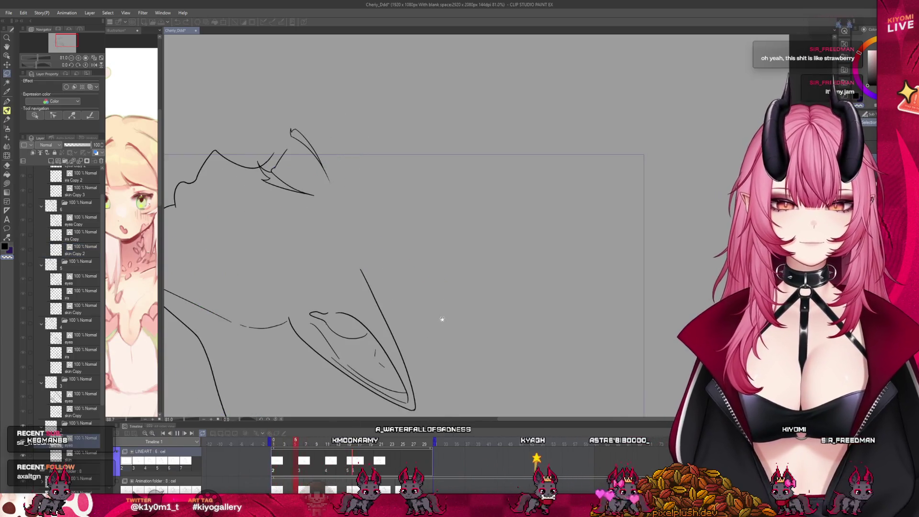
{"action": "scroll", "coordinate": [460, 266], "scroll_direction": "down", "scroll_amount": 3}
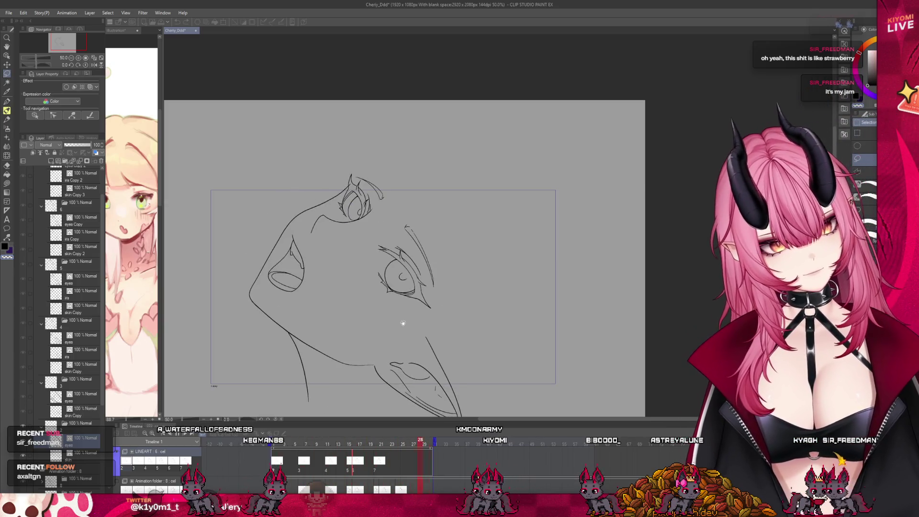
{"action": "left_click", "coordinate": [93, 65]}
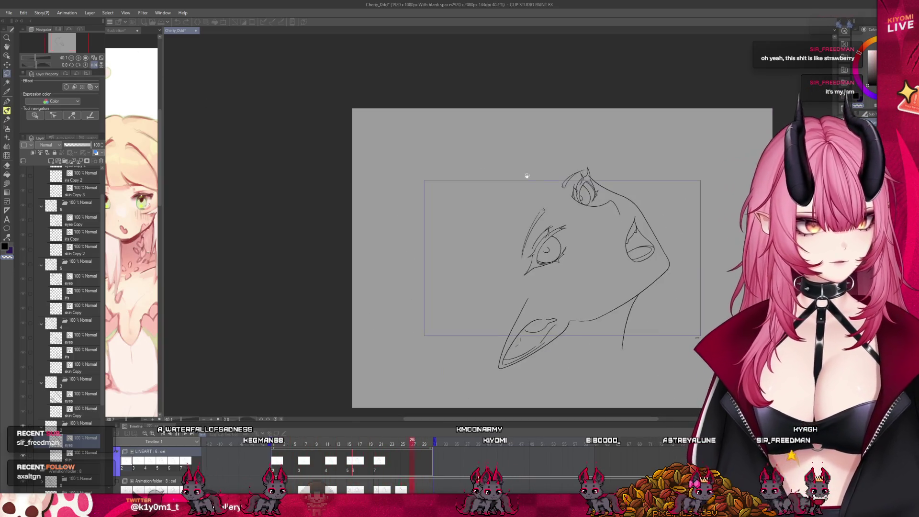
{"action": "scroll", "coordinate": [667, 212], "scroll_direction": "up", "scroll_amount": 2}
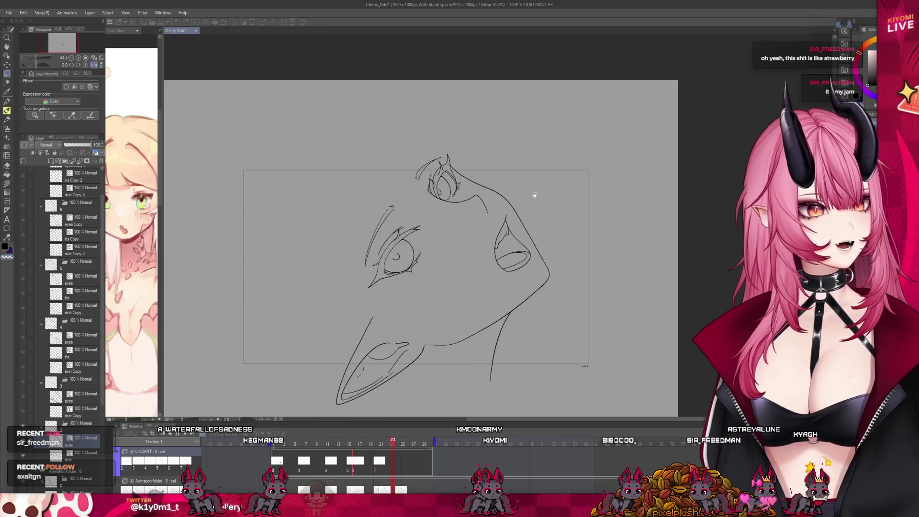
{"action": "scroll", "coordinate": [534, 195], "scroll_direction": "up", "scroll_amount": 1}
{"action": "left_click_drag", "start_coordinate": [350, 443], "coordinate": [363, 443]}
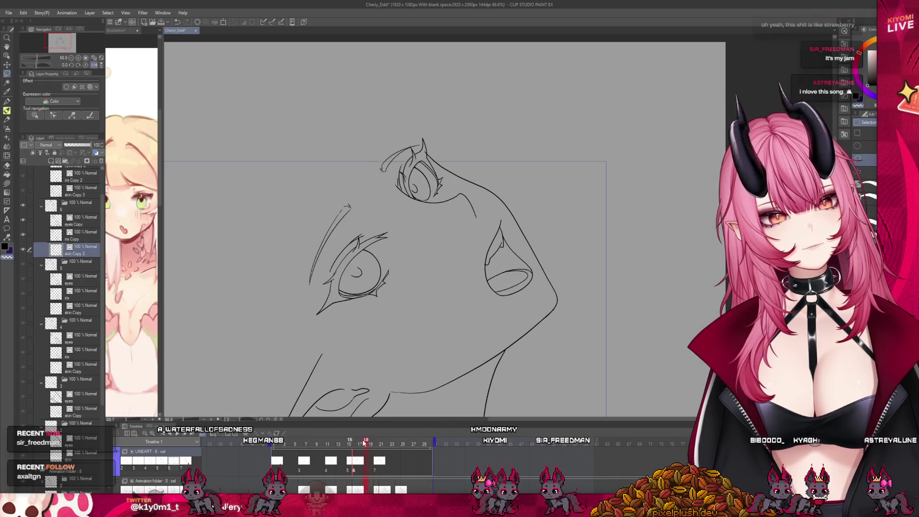
{"action": "scroll", "coordinate": [398, 141], "scroll_direction": "up", "scroll_amount": 2}
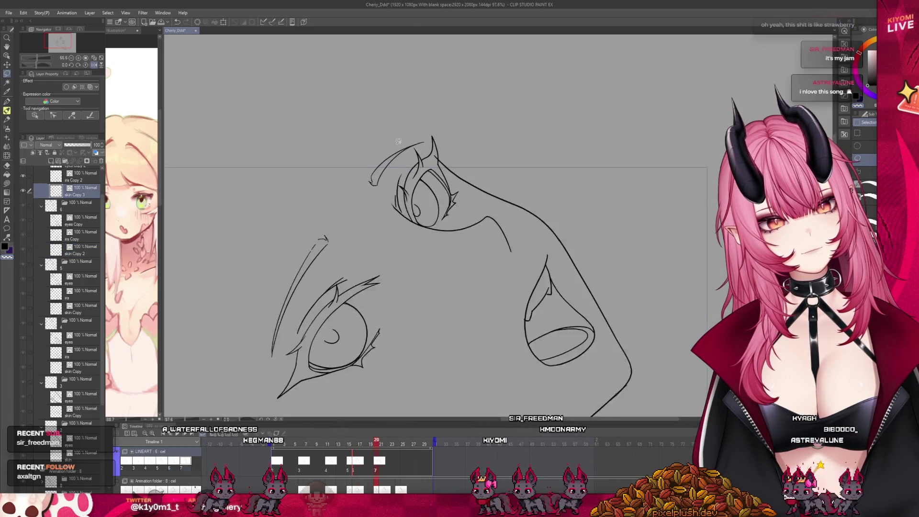
{"action": "scroll", "coordinate": [398, 142], "scroll_direction": "up", "scroll_amount": 1}
{"action": "key", "text": "o"}
{"action": "scroll", "coordinate": [420, 158], "scroll_direction": "up", "scroll_amount": 2}
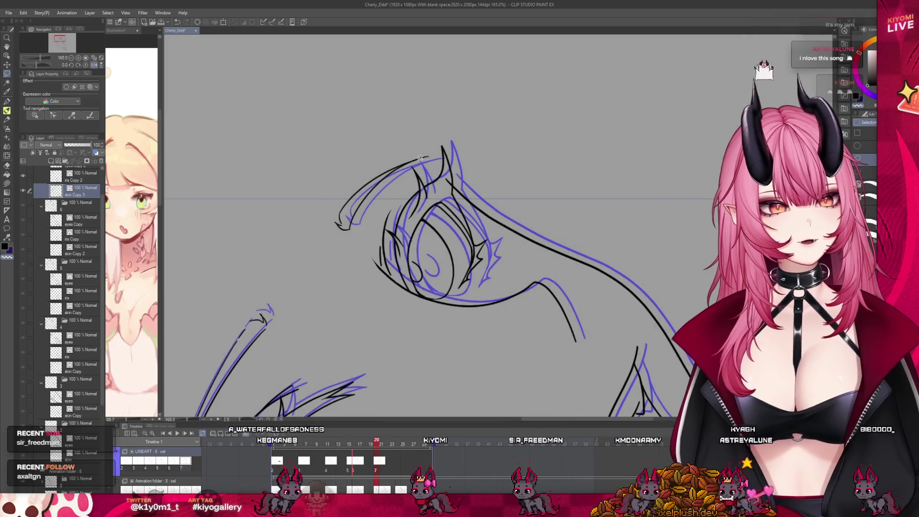
- Nudge the stroke above the eye slightly right to match the previous frame, then deselect
{"action": "mouse_move", "coordinate": [322, 219]}
{"action": "left_mouse_down"}
{"action": "mouse_move", "coordinate": [357, 241]}
{"action": "mouse_move", "coordinate": [383, 187]}
{"action": "mouse_move", "coordinate": [433, 154]}
{"action": "left_mouse_up"}
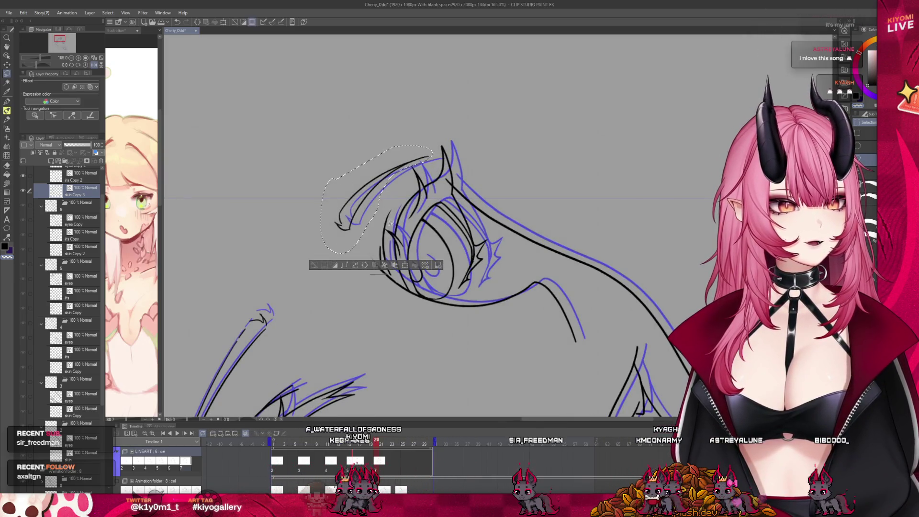
{"action": "left_click", "coordinate": [408, 264]}
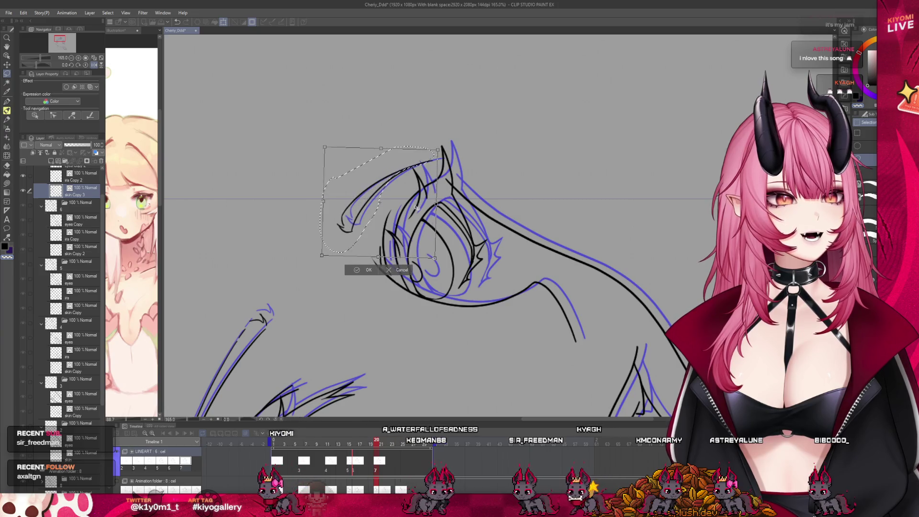
{"action": "left_click_drag", "start_coordinate": [418, 209], "coordinate": [420, 209]}
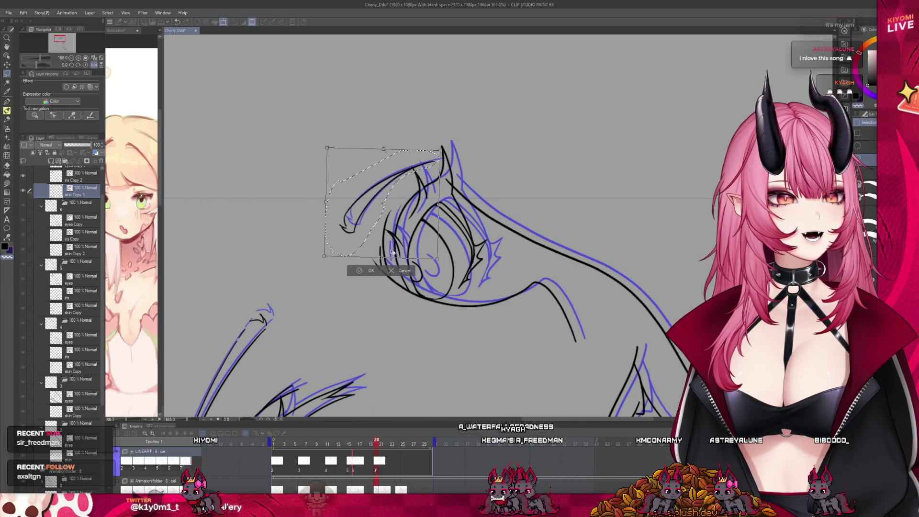
{"action": "key", "text": "Return"}
{"action": "key", "text": "ctrl+d"}
{"action": "scroll", "coordinate": [347, 286], "scroll_direction": "down", "scroll_amount": 3}
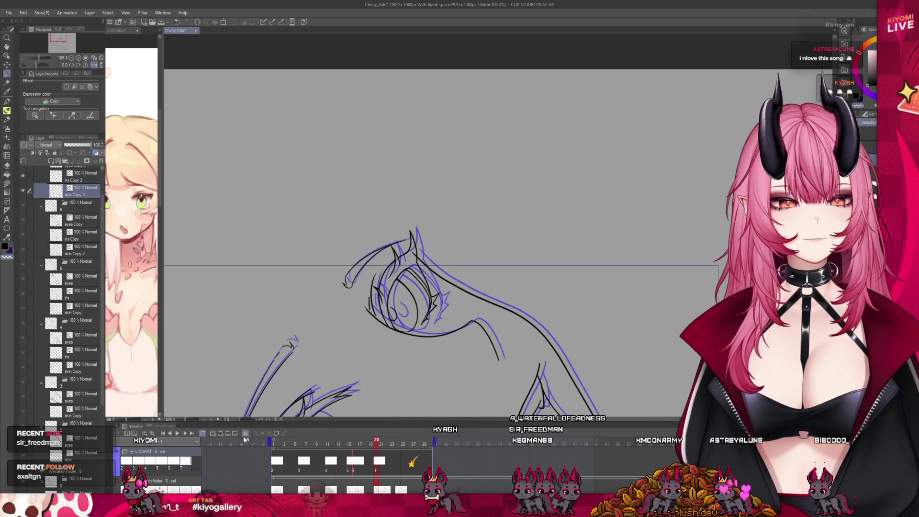
- Turn off onion skin, rewind to frame 1, and play the animation to check the change
{"action": "left_click", "coordinate": [246, 434]}
{"action": "scroll", "coordinate": [415, 201], "scroll_direction": "down", "scroll_amount": 4}
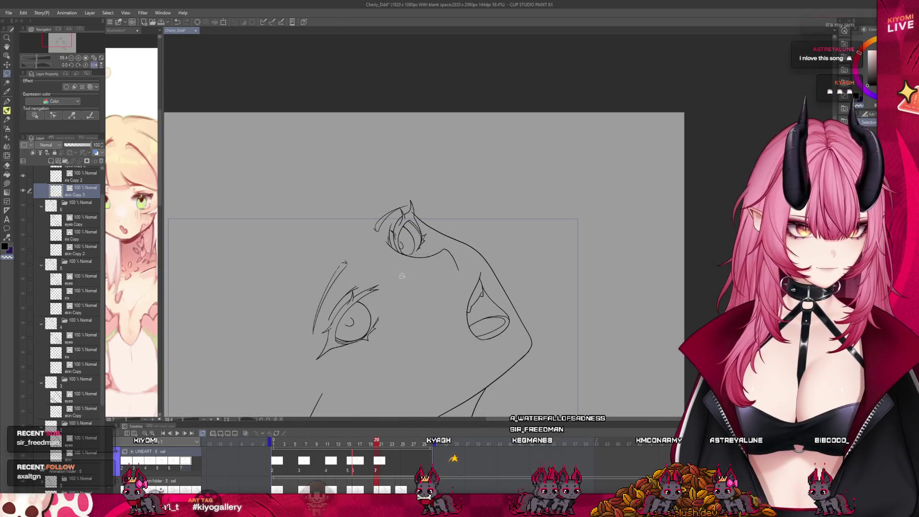
{"action": "scroll", "coordinate": [402, 276], "scroll_direction": "down", "scroll_amount": 2}
{"action": "scroll", "coordinate": [402, 275], "scroll_direction": "up", "scroll_amount": 1}
{"action": "left_click", "coordinate": [373, 449]}
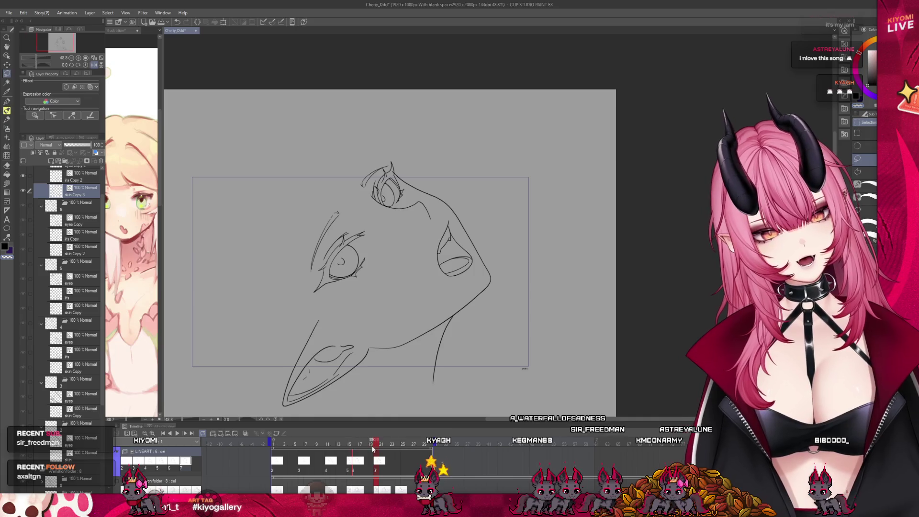
{"action": "left_click_drag", "start_coordinate": [375, 444], "coordinate": [235, 433]}
{"action": "left_click", "coordinate": [179, 434]}
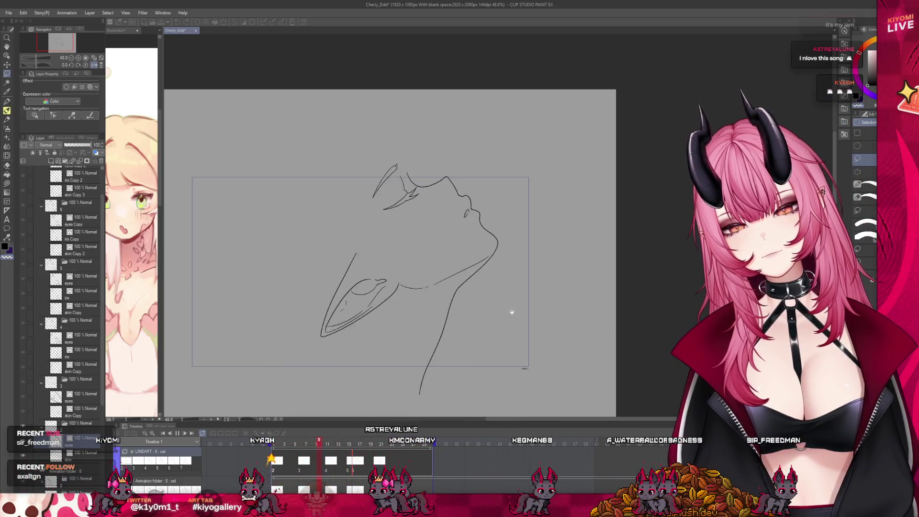
{"action": "scroll", "coordinate": [391, 270], "scroll_direction": "down", "scroll_amount": 2}
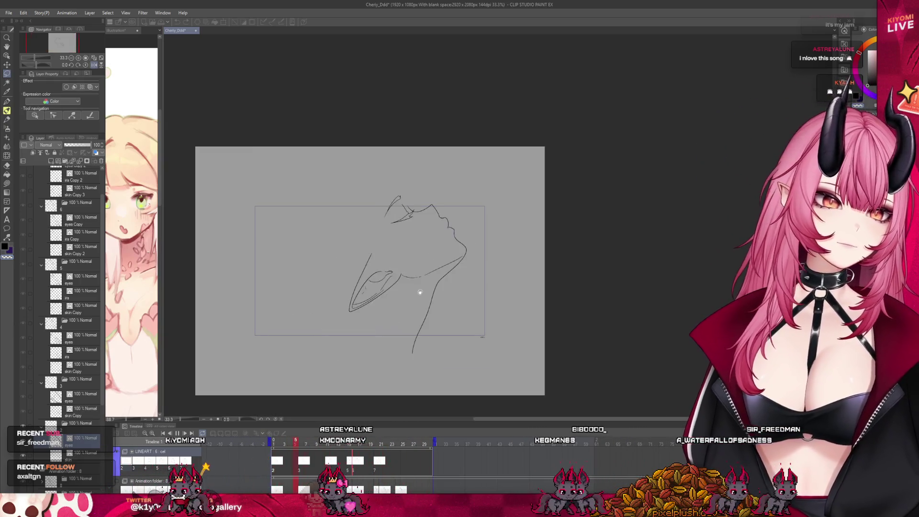
{"action": "scroll", "coordinate": [364, 250], "scroll_direction": "up", "scroll_amount": 2}
{"action": "left_click", "coordinate": [178, 434]}
- Flip the canvas view back horizontally and step forward to the cel 7 drawing
{"action": "left_click", "coordinate": [93, 64]}
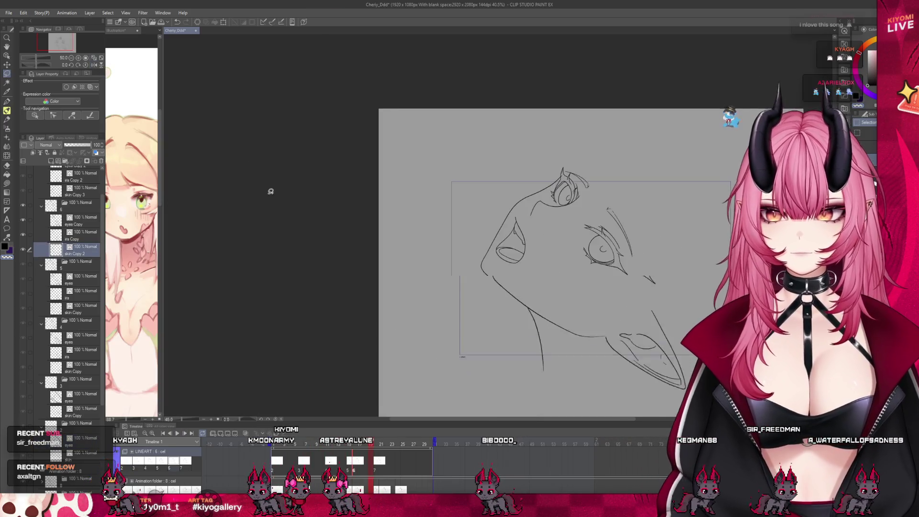
{"action": "scroll", "coordinate": [267, 192], "scroll_direction": "down", "scroll_amount": 3}
{"action": "scroll", "coordinate": [537, 187], "scroll_direction": "up", "scroll_amount": 1}
{"action": "scroll", "coordinate": [537, 188], "scroll_direction": "up", "scroll_amount": 2}
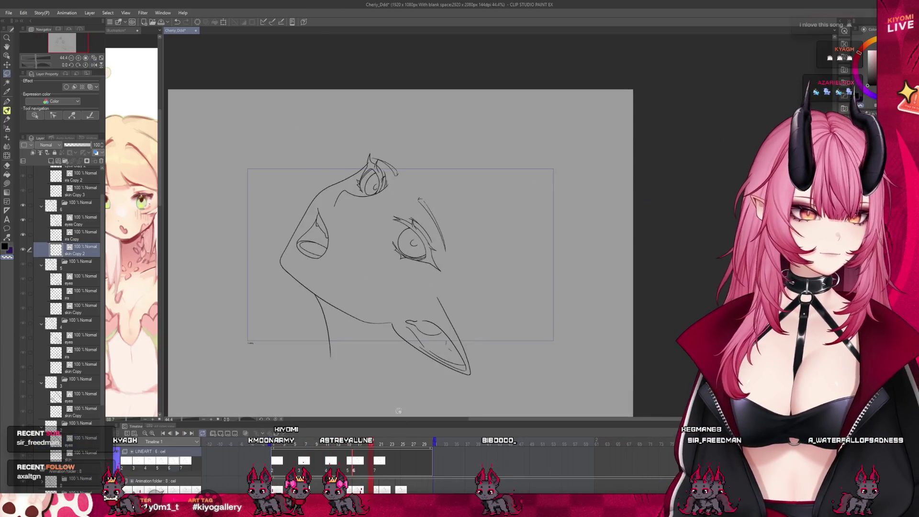
{"action": "left_click", "coordinate": [383, 470]}
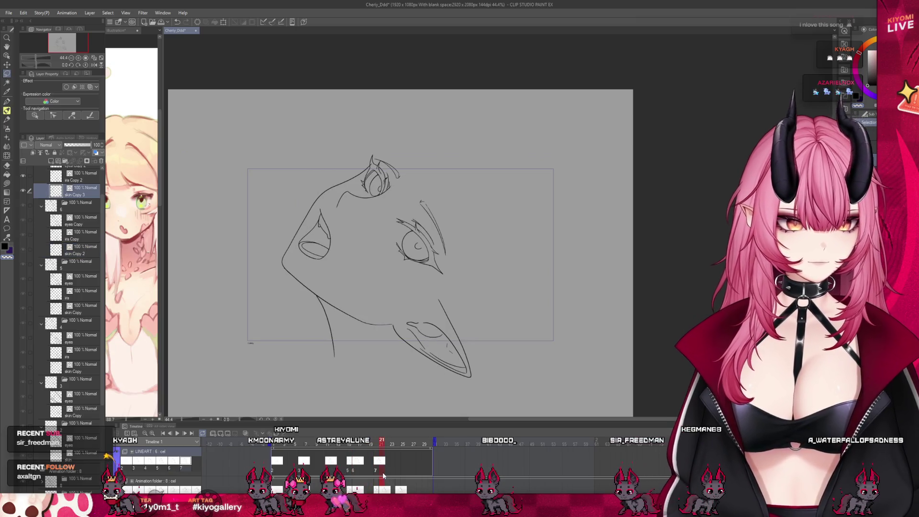
- Add a new cel at frame 21 and paste the face drawing into it
{"action": "left_click", "coordinate": [221, 433]}
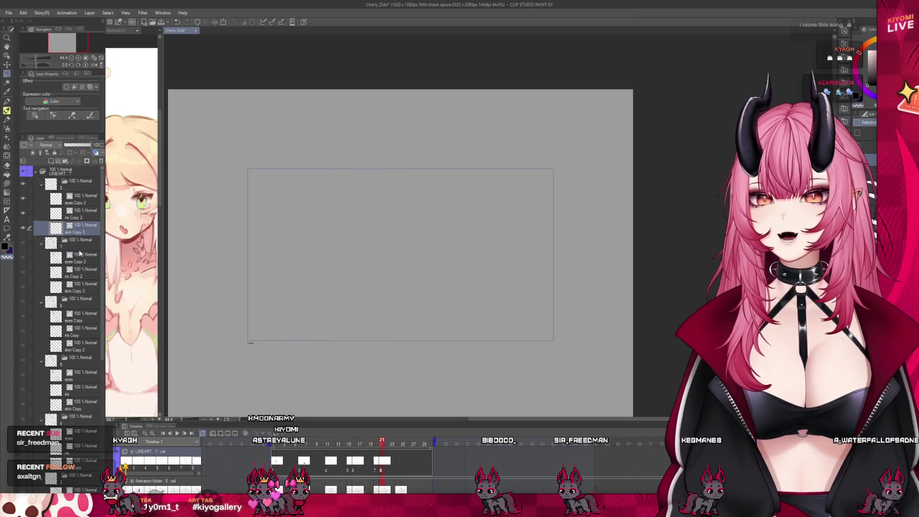
{"action": "left_click", "coordinate": [74, 257]}
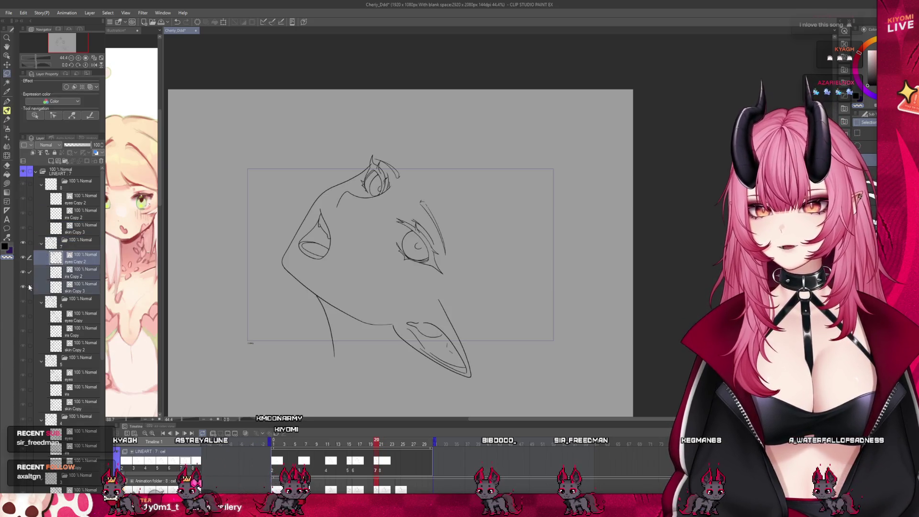
{"action": "left_click", "coordinate": [79, 198]}
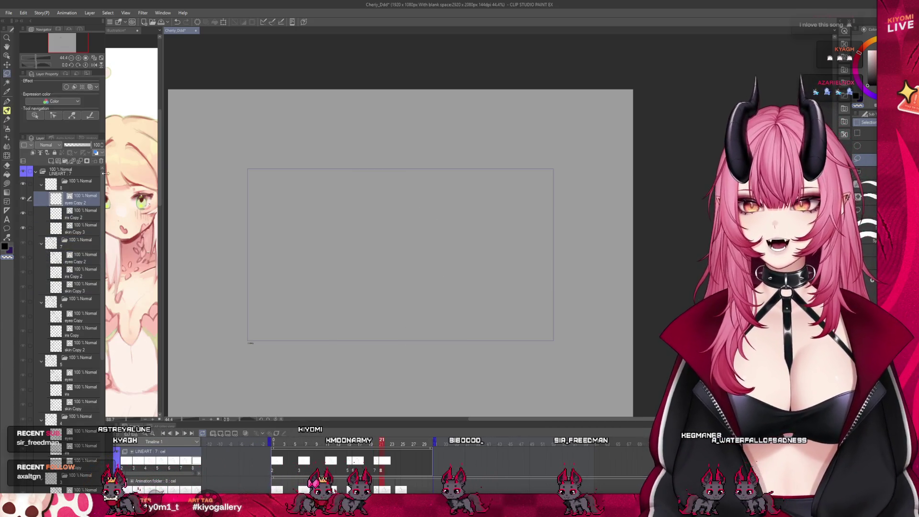
{"action": "key", "text": "ctrl+v"}
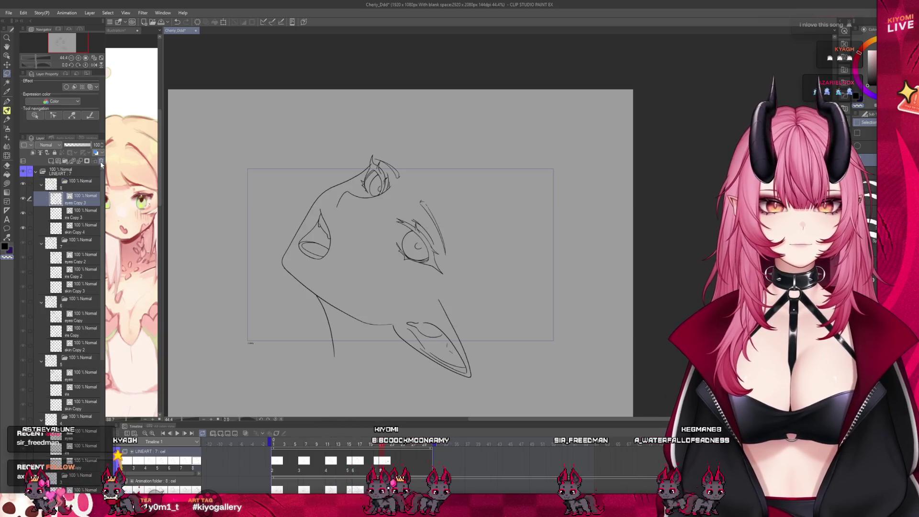
- Add a new cel at frame 24 and paste the face drawing into it
{"action": "left_click", "coordinate": [398, 444]}
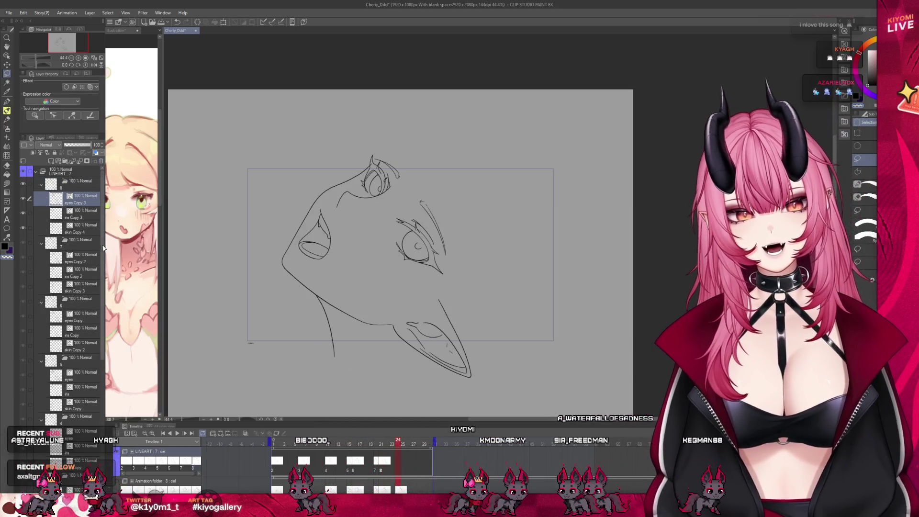
{"action": "left_click", "coordinate": [221, 433]}
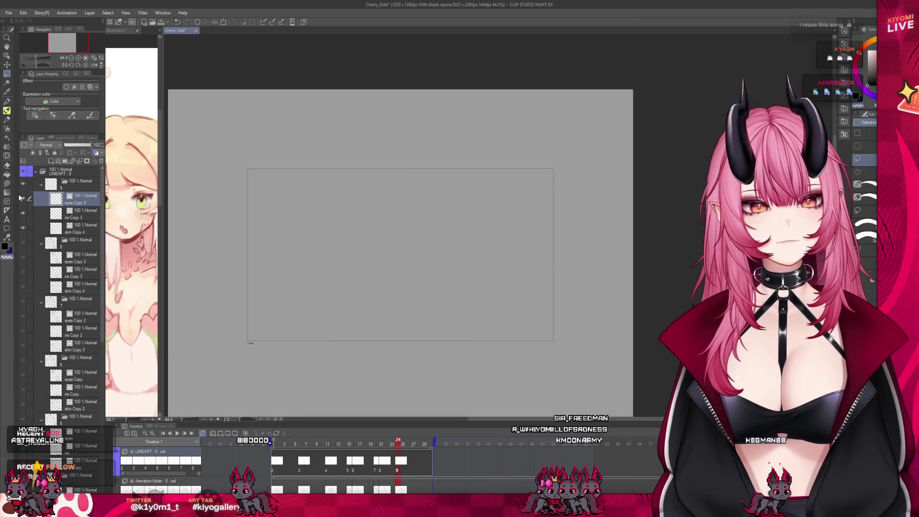
{"action": "key", "text": "ctrl+v"}
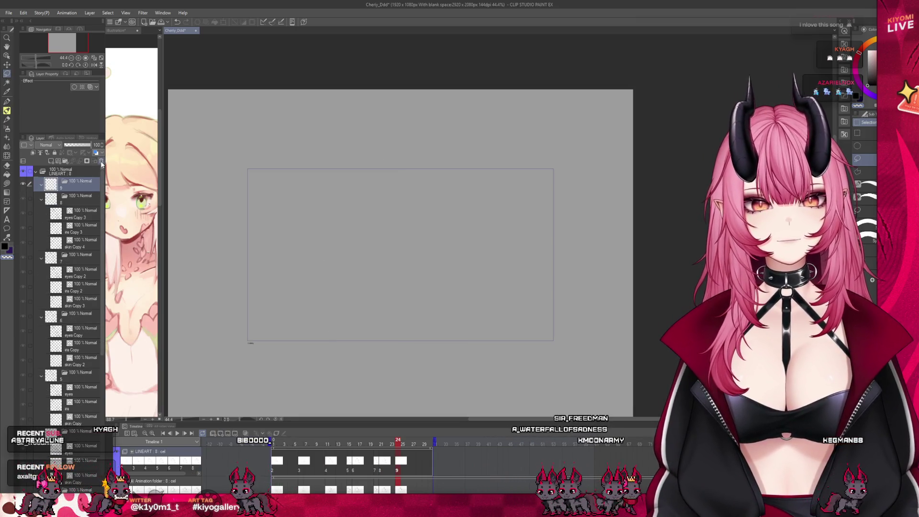
- Rewind to frame 1, play back and stop the animation, then pick a layer in folder 2
{"action": "left_click_drag", "start_coordinate": [399, 446], "coordinate": [253, 446]}
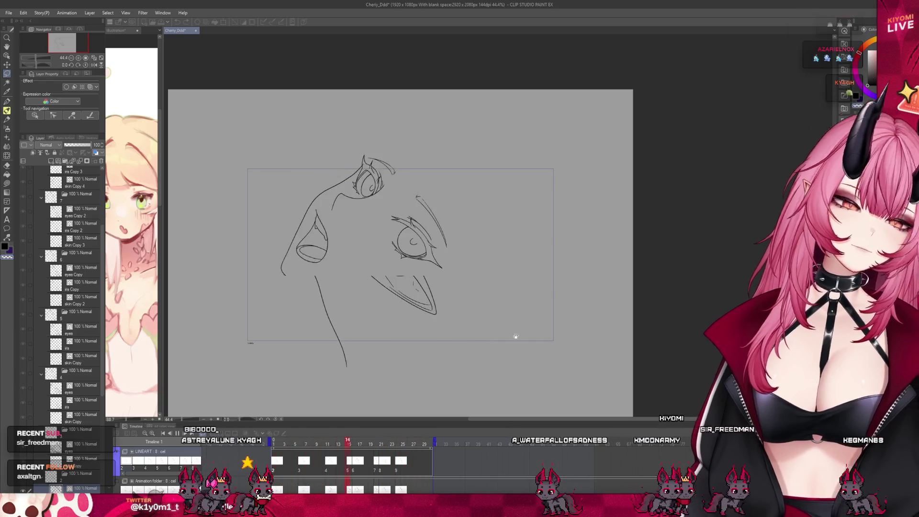
{"action": "scroll", "coordinate": [383, 201], "scroll_direction": "up", "scroll_amount": 2}
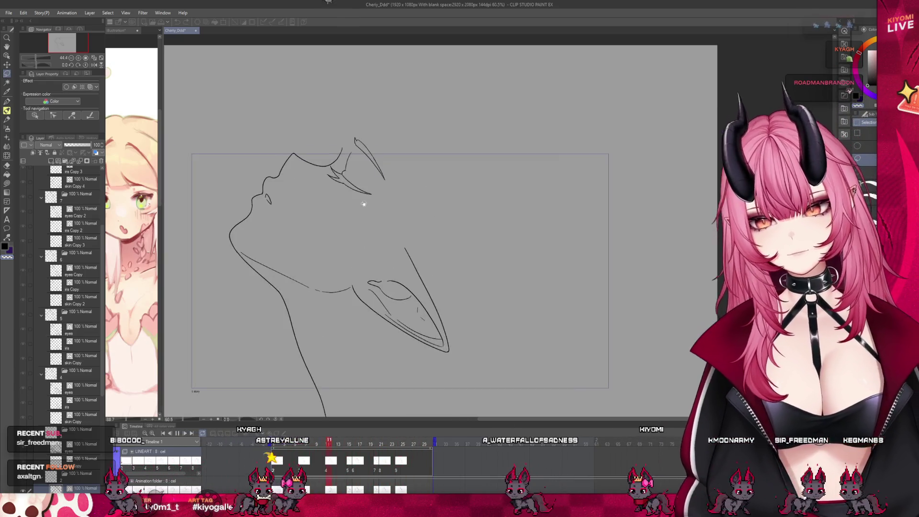
{"action": "left_click", "coordinate": [176, 433]}
{"action": "scroll", "coordinate": [47, 358], "scroll_direction": "up", "scroll_amount": 3}
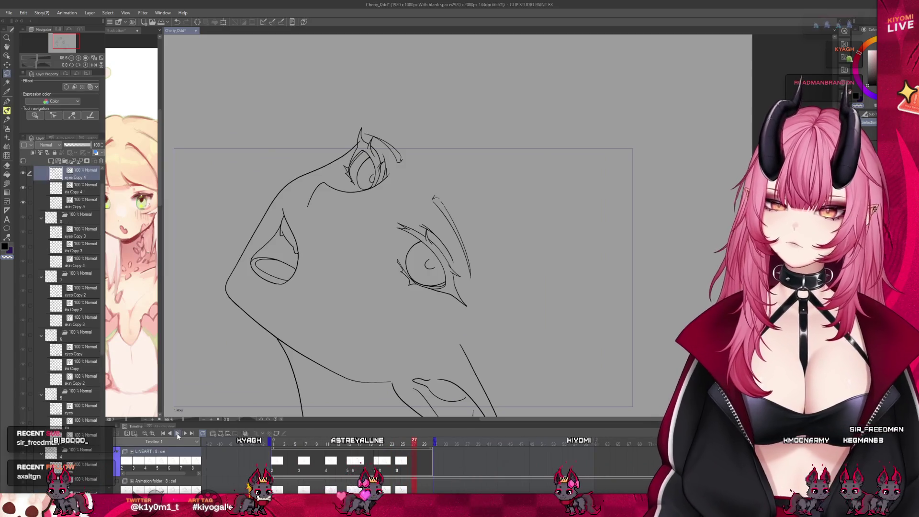
{"action": "scroll", "coordinate": [57, 335], "scroll_direction": "down", "scroll_amount": 10}
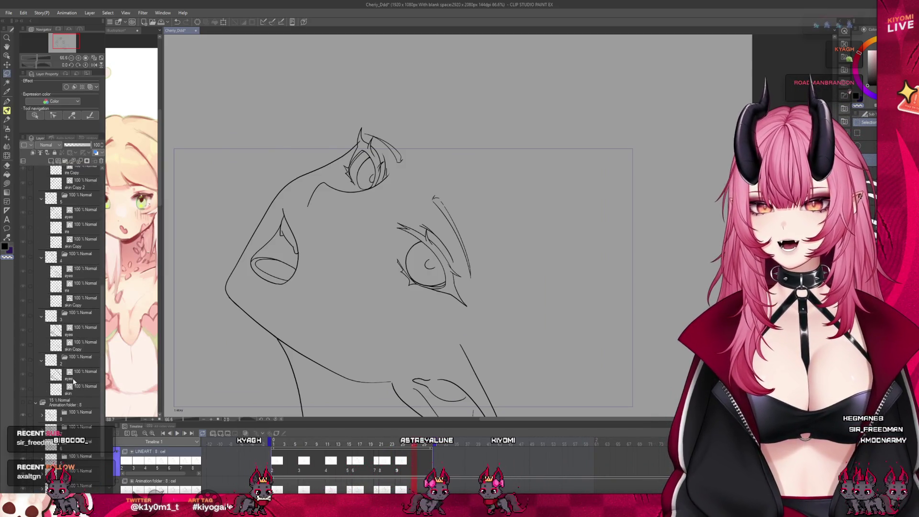
{"action": "left_click", "coordinate": [83, 376]}
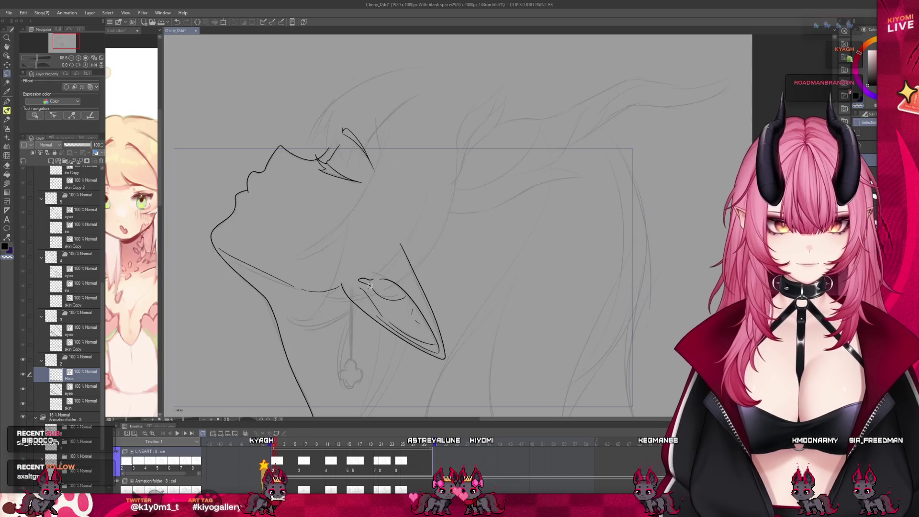
{"action": "scroll", "coordinate": [370, 219], "scroll_direction": "down", "scroll_amount": 1}
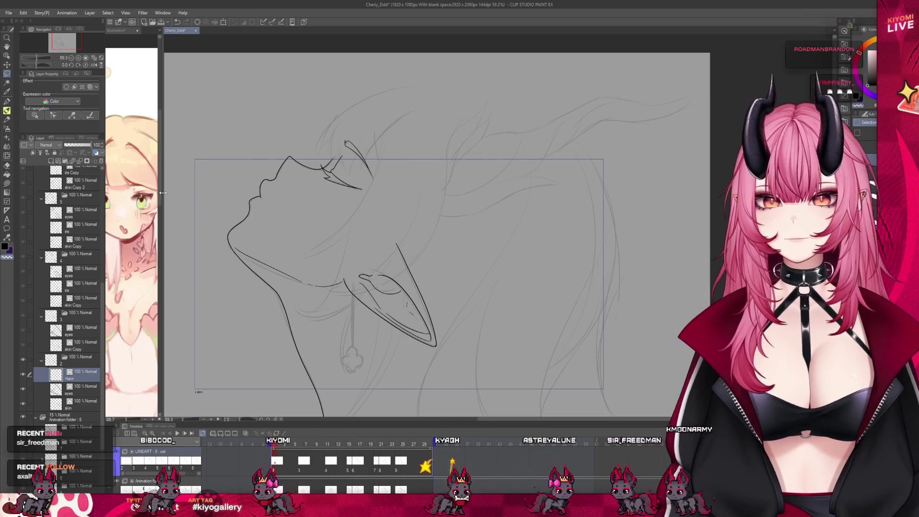
- Widen the reference sub view and make the reference illustration active
{"action": "left_click_drag", "start_coordinate": [159, 200], "coordinate": [205, 200]}
{"action": "left_click", "coordinate": [138, 204]}
{"action": "scroll", "coordinate": [138, 203], "scroll_direction": "up", "scroll_amount": 5}
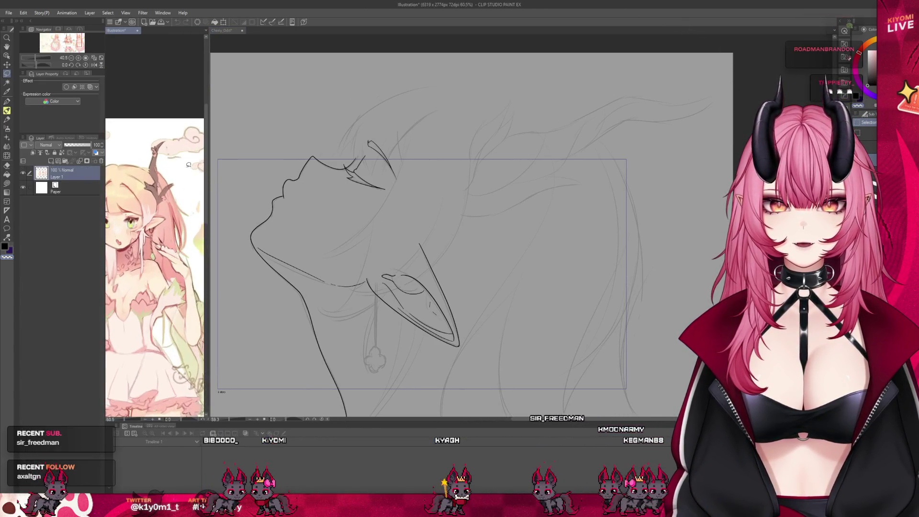
{"action": "key", "text": "ctrl+Tab"}
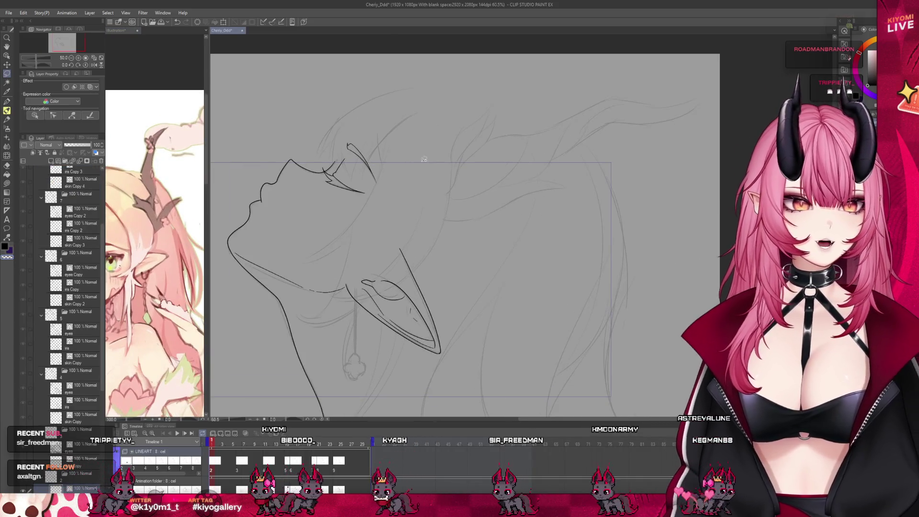
{"action": "scroll", "coordinate": [438, 176], "scroll_direction": "up", "scroll_amount": 1}
{"action": "left_click", "coordinate": [198, 214]}
{"action": "scroll", "coordinate": [198, 214], "scroll_direction": "down", "scroll_amount": 1}
{"action": "left_click_drag", "start_coordinate": [208, 219], "coordinate": [338, 219]}
- Zoom the reference onto the dragon girl's face and horns, then widen the drawing canvas
{"action": "scroll", "coordinate": [191, 261], "scroll_direction": "down", "scroll_amount": 5}
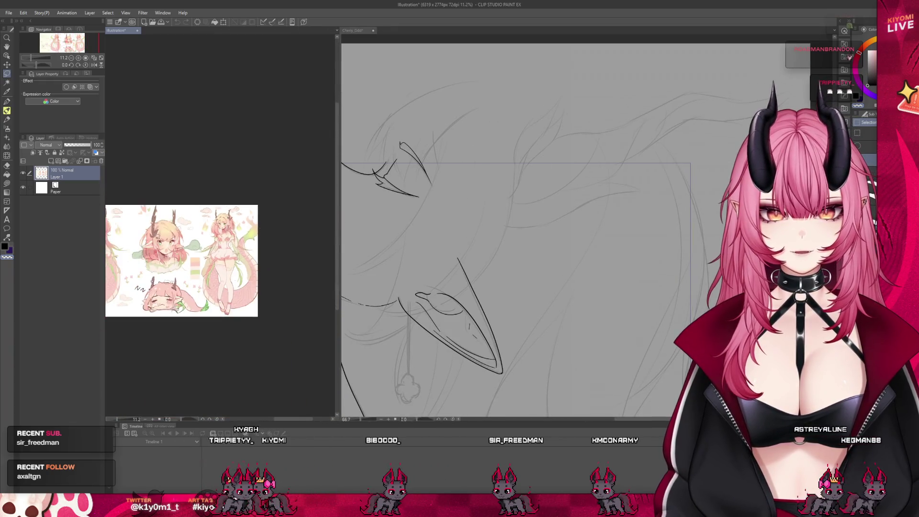
{"action": "scroll", "coordinate": [163, 241], "scroll_direction": "down", "scroll_amount": 2}
{"action": "scroll", "coordinate": [166, 245], "scroll_direction": "up", "scroll_amount": 3}
{"action": "scroll", "coordinate": [169, 248], "scroll_direction": "down", "scroll_amount": 2}
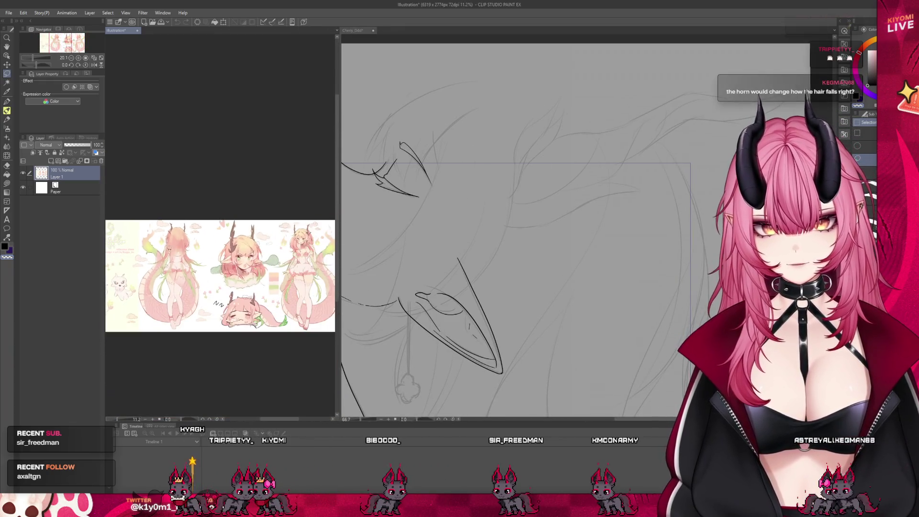
{"action": "scroll", "coordinate": [169, 247], "scroll_direction": "up", "scroll_amount": 3}
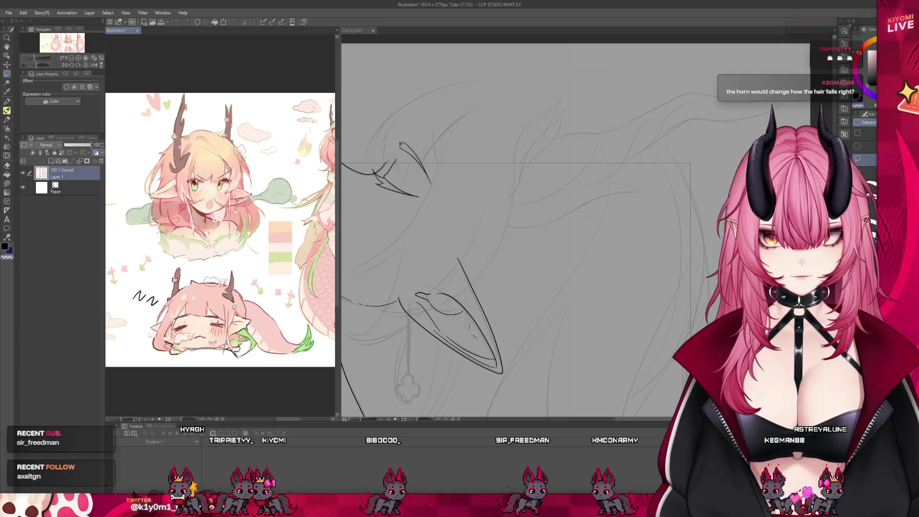
{"action": "scroll", "coordinate": [234, 307], "scroll_direction": "down", "scroll_amount": 2}
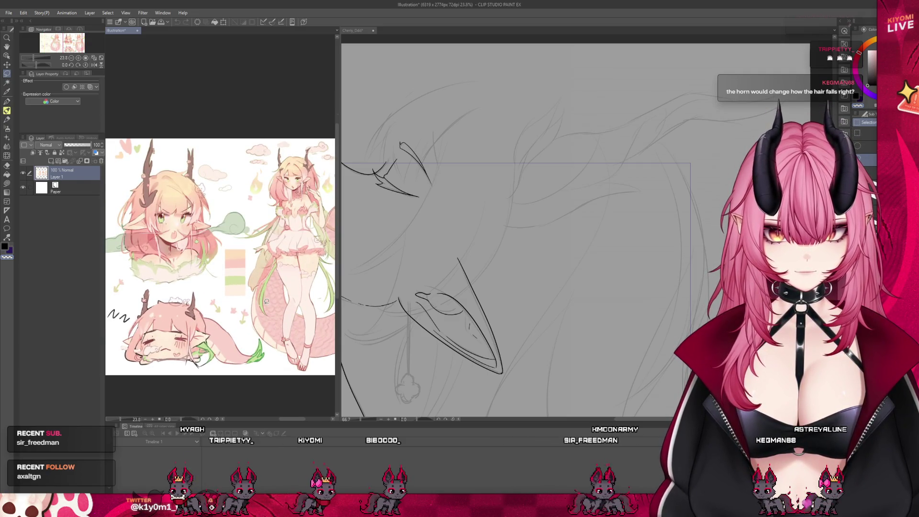
{"action": "scroll", "coordinate": [253, 274], "scroll_direction": "up", "scroll_amount": 2}
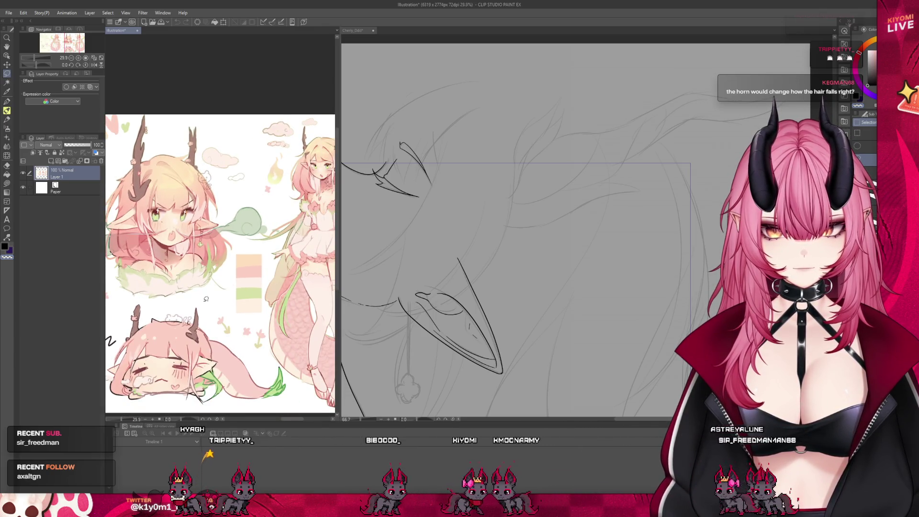
{"action": "scroll", "coordinate": [206, 299], "scroll_direction": "up", "scroll_amount": 2}
{"action": "scroll", "coordinate": [203, 321], "scroll_direction": "down", "scroll_amount": 2}
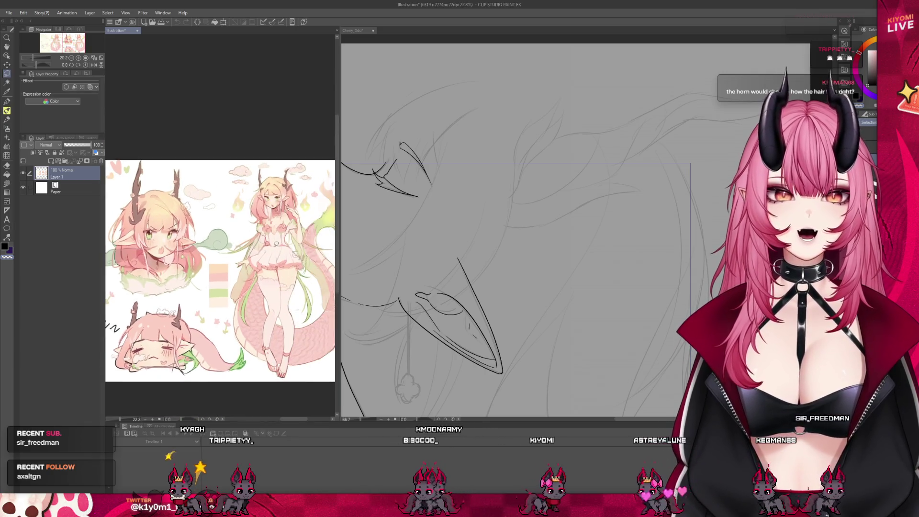
{"action": "scroll", "coordinate": [297, 181], "scroll_direction": "up", "scroll_amount": 8}
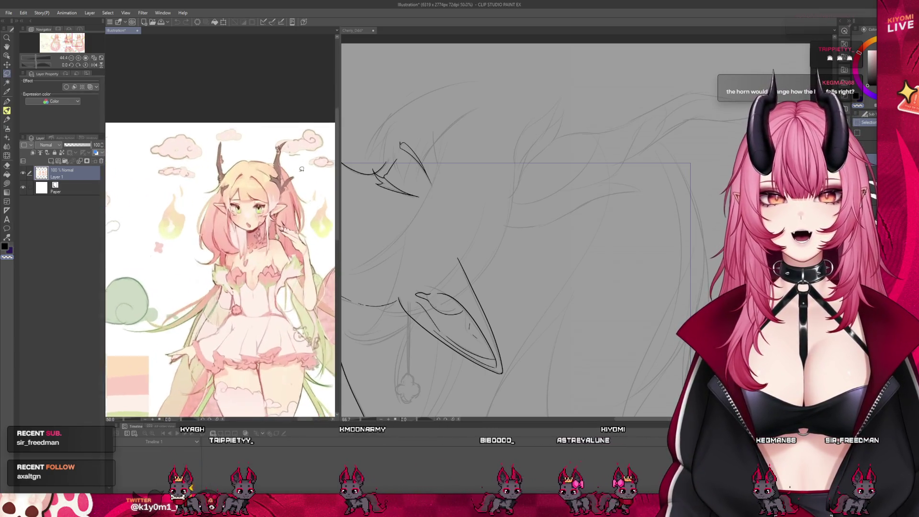
{"action": "scroll", "coordinate": [300, 169], "scroll_direction": "down", "scroll_amount": 2}
{"action": "left_click_drag", "start_coordinate": [338, 189], "coordinate": [185, 188]}
- Return to the Cheriy_Ddd upturned face drawing and pick the Pen tool
{"action": "key", "text": "ctrl+Tab"}
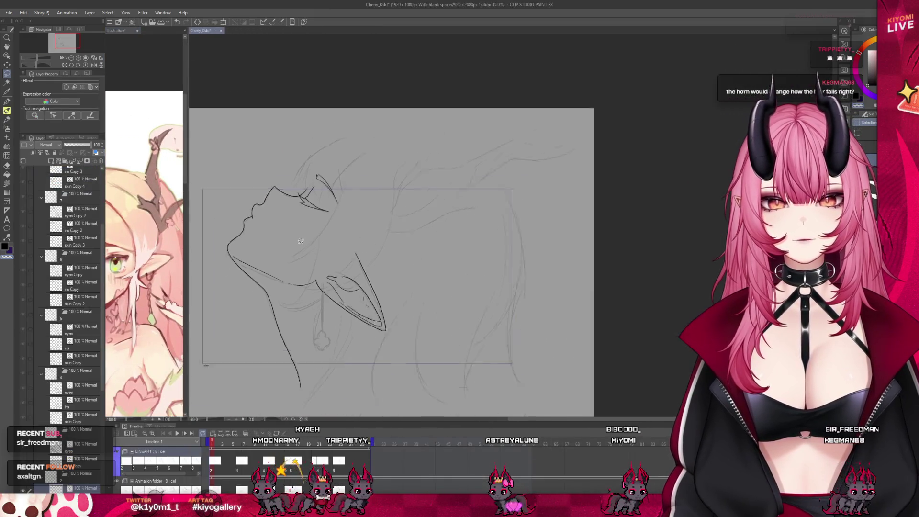
{"action": "scroll", "coordinate": [334, 222], "scroll_direction": "up", "scroll_amount": 1}
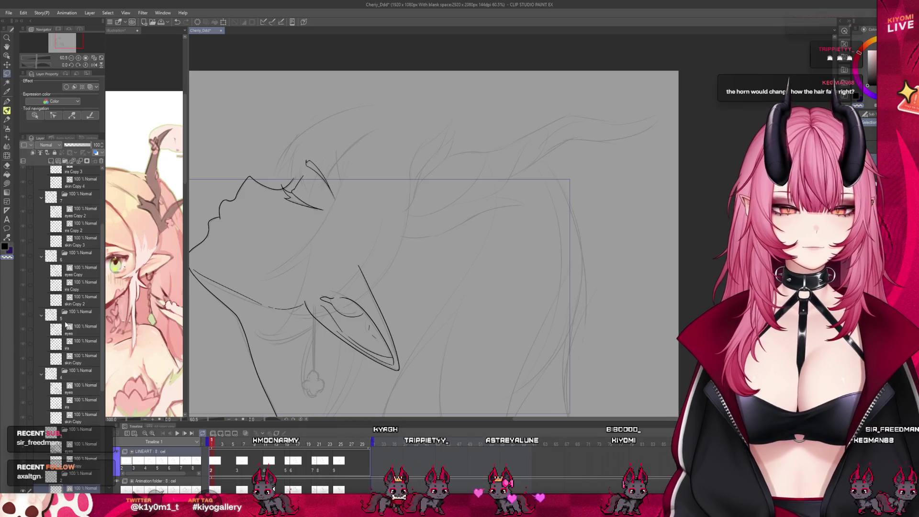
{"action": "scroll", "coordinate": [80, 385], "scroll_direction": "down", "scroll_amount": 3}
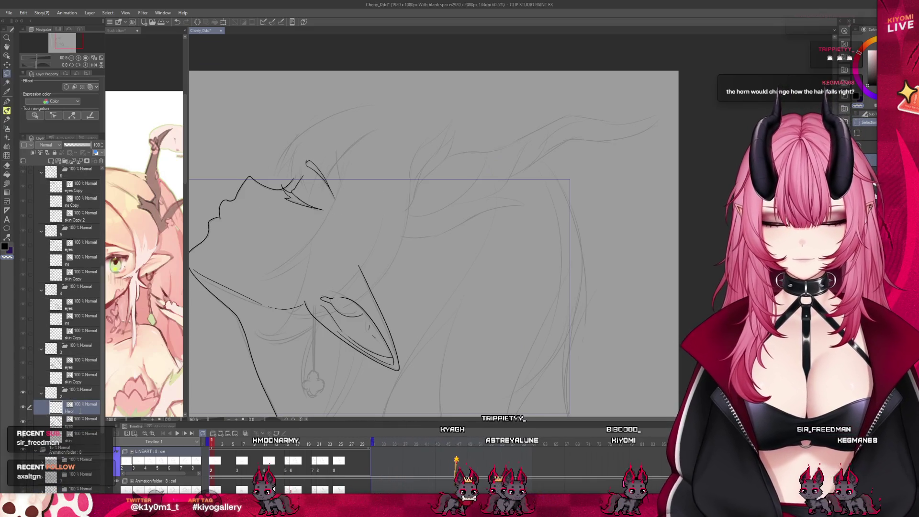
{"action": "left_click", "coordinate": [8, 102]}
{"action": "scroll", "coordinate": [457, 148], "scroll_direction": "up", "scroll_amount": 4}
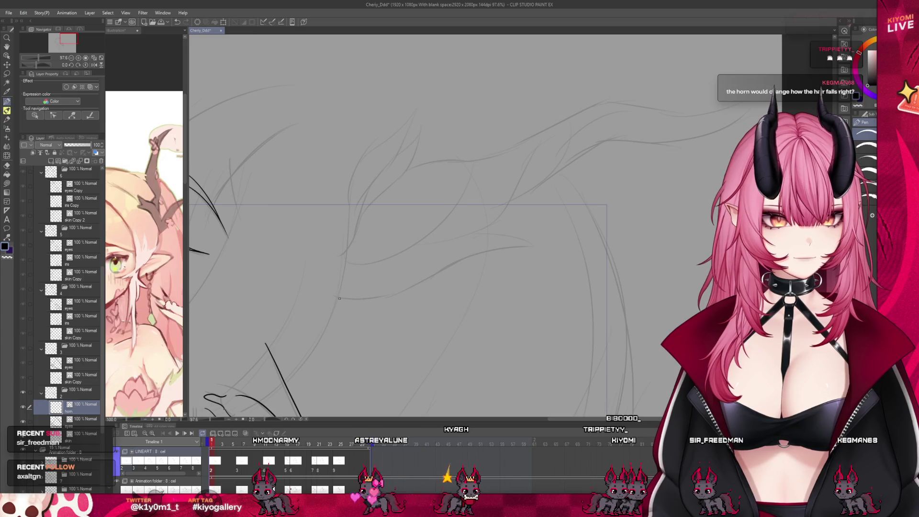
- Ink the horn's bold lower edge out to its tip, undoing the thin trial stroke
{"action": "left_click_drag", "start_coordinate": [338, 298], "coordinate": [402, 286]}
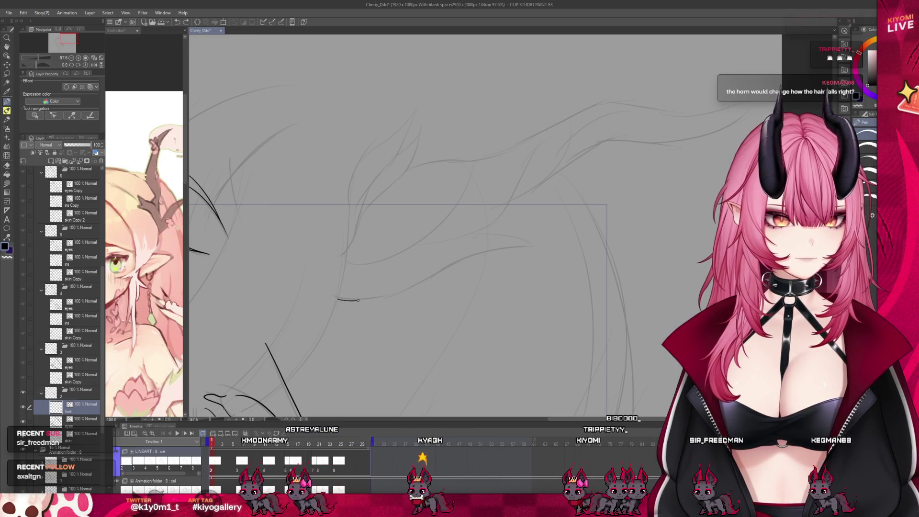
{"action": "key", "text": "ctrl+z"}
{"action": "left_click_drag", "start_coordinate": [338, 300], "coordinate": [474, 256]}
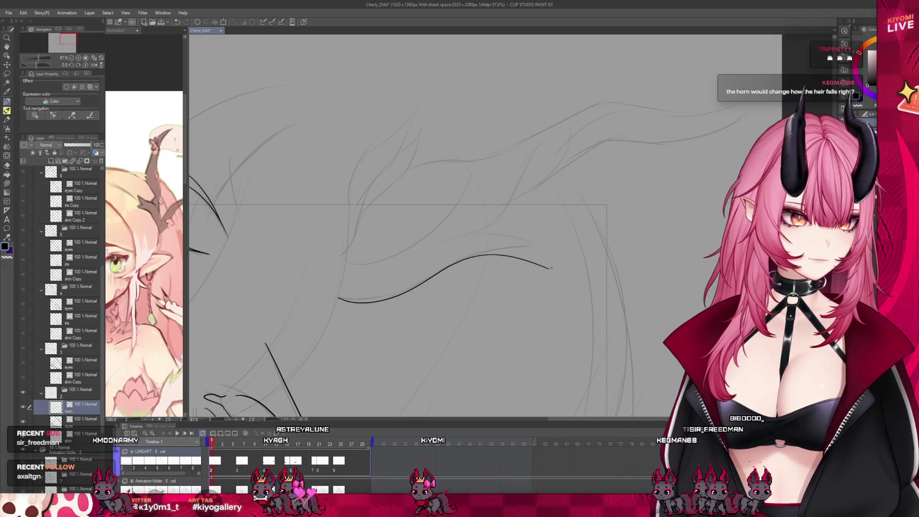
{"action": "mouse_move", "coordinate": [474, 257]}
{"action": "left_mouse_down"}
{"action": "mouse_move", "coordinate": [548, 269]}
{"action": "mouse_move", "coordinate": [416, 248]}
{"action": "mouse_move", "coordinate": [362, 260]}
{"action": "left_mouse_up"}
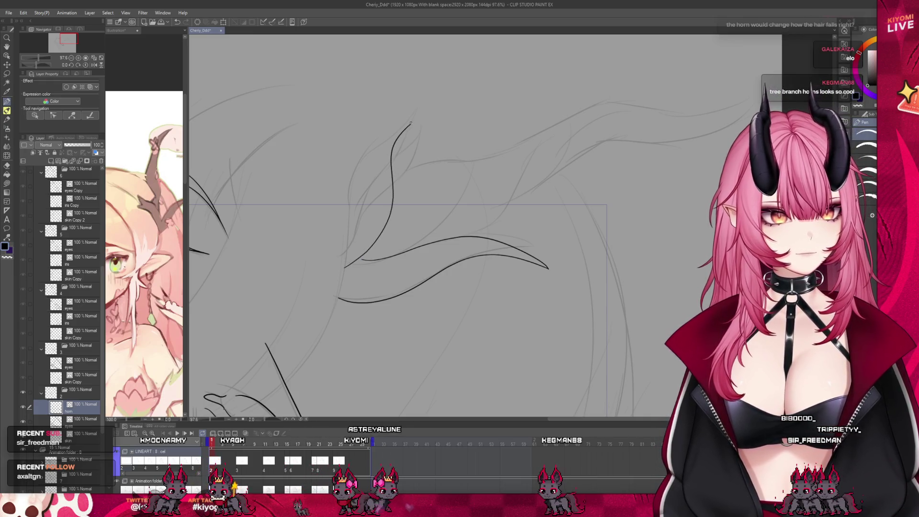
{"action": "key", "text": "ctrl+z"}
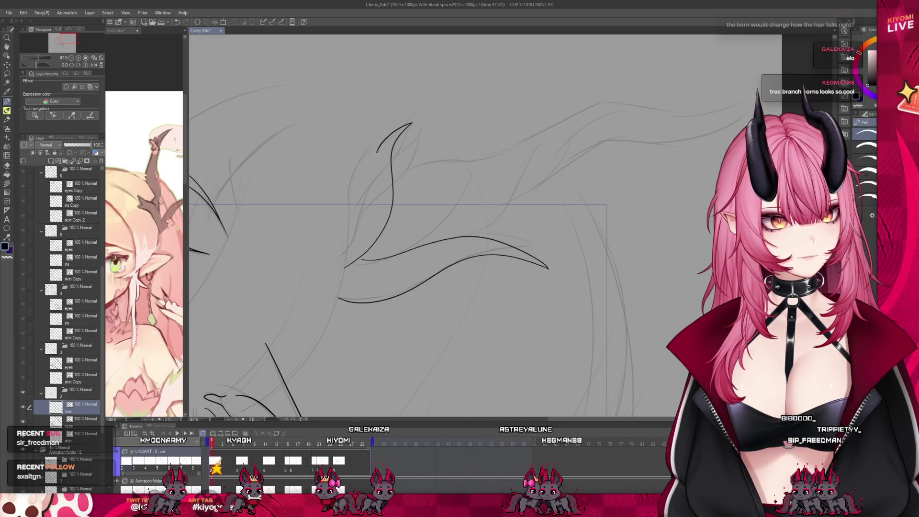
{"action": "key", "text": "ctrl+z"}
- Draw the horn's left edge down from the tip to form the forked tip
{"action": "mouse_move", "coordinate": [366, 155]}
{"action": "left_mouse_down"}
{"action": "mouse_move", "coordinate": [363, 130]}
{"action": "mouse_move", "coordinate": [348, 222]}
{"action": "left_mouse_up"}
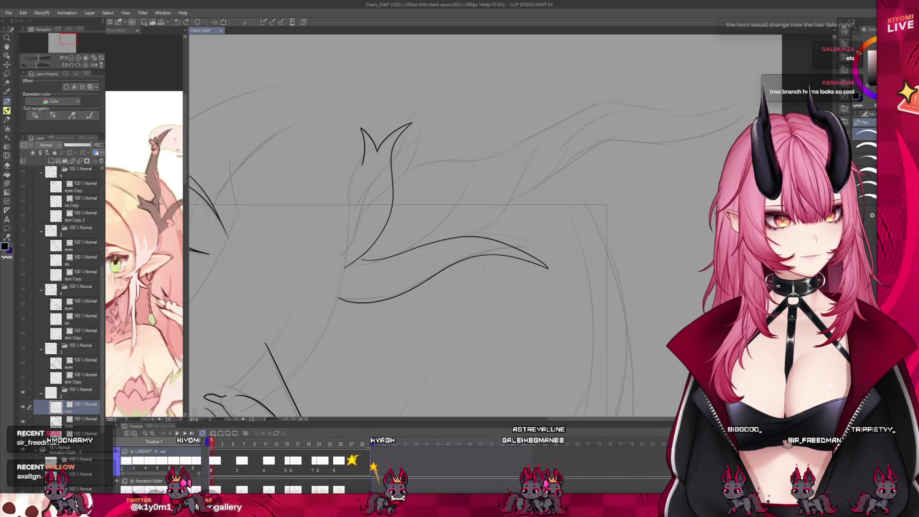
{"action": "key", "text": "ctrl+z"}
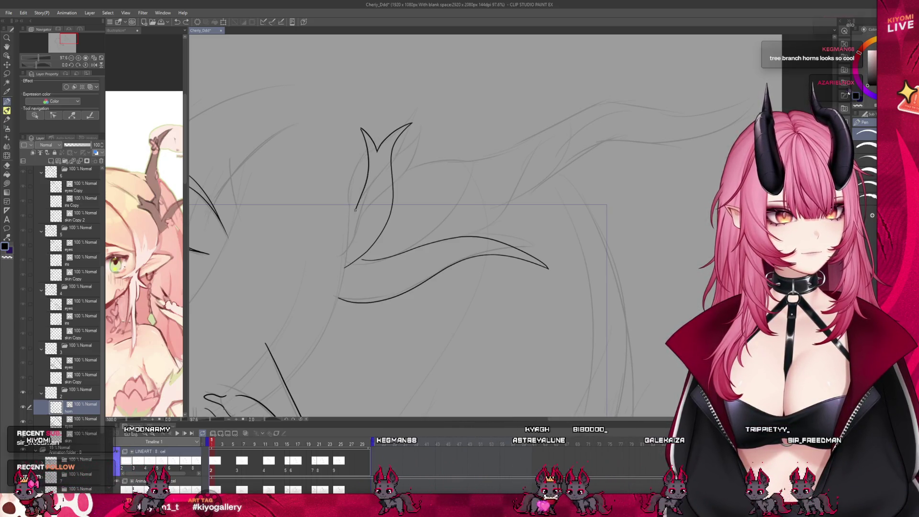
{"action": "left_click_drag", "start_coordinate": [362, 129], "coordinate": [366, 182]}
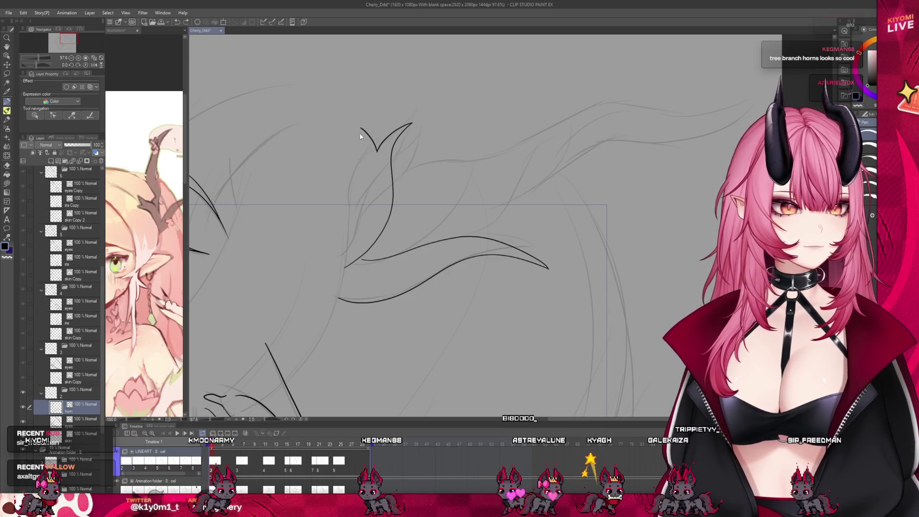
{"action": "mouse_move", "coordinate": [361, 129]}
{"action": "left_mouse_down"}
{"action": "mouse_move", "coordinate": [373, 165]}
{"action": "mouse_move", "coordinate": [351, 222]}
{"action": "left_mouse_up"}
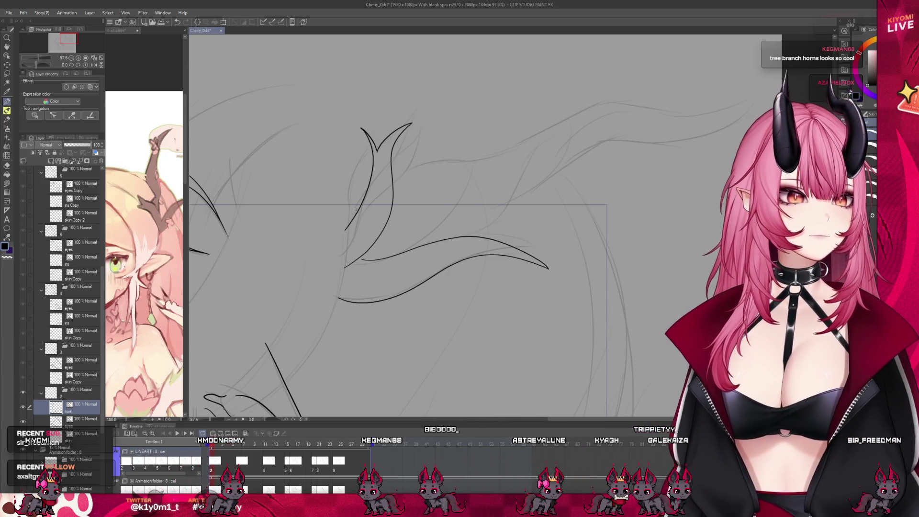
{"action": "scroll", "coordinate": [355, 210], "scroll_direction": "down", "scroll_amount": 5}
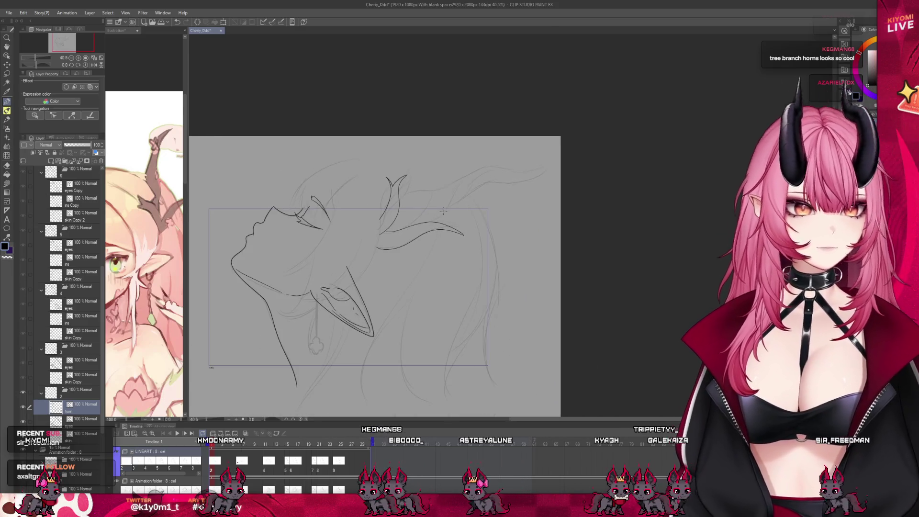
- Ink a curved horn line and an upper branch sweeping right to a point, outlining its underside
{"action": "scroll", "coordinate": [424, 189], "scroll_direction": "up", "scroll_amount": 4}
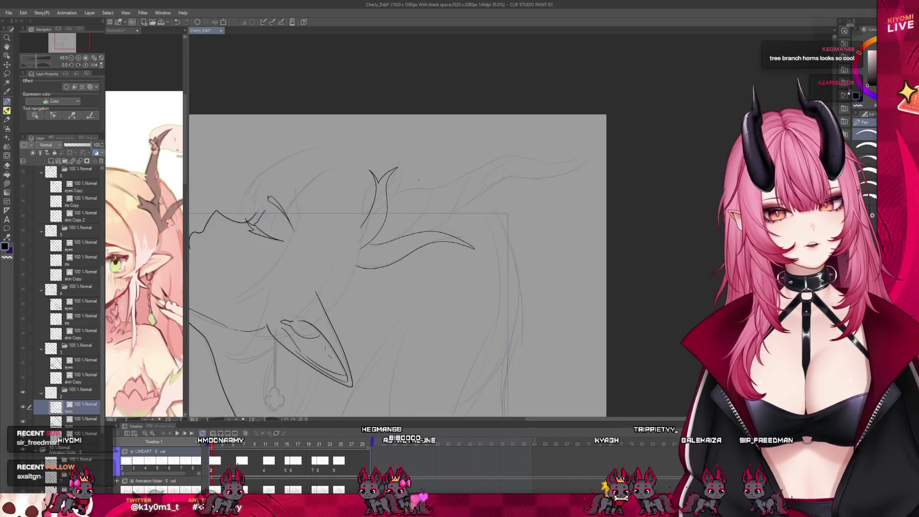
{"action": "scroll", "coordinate": [422, 188], "scroll_direction": "down", "scroll_amount": 3}
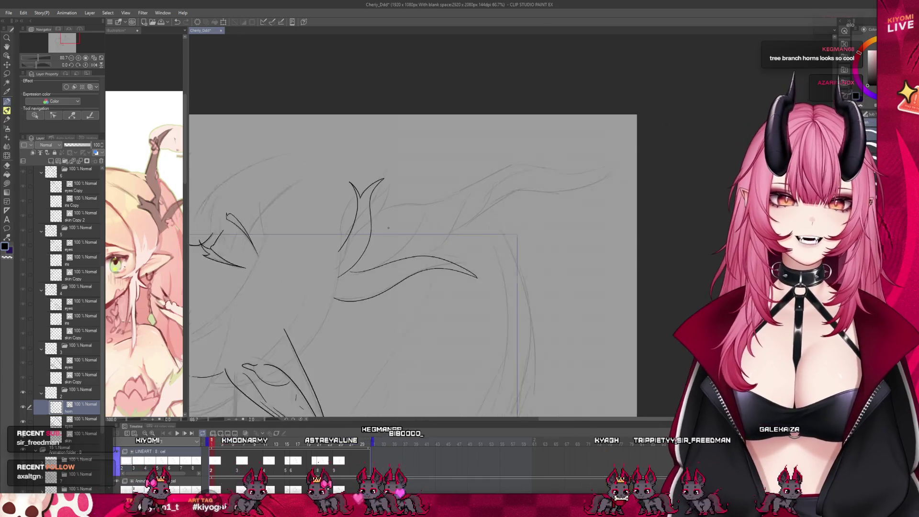
{"action": "scroll", "coordinate": [460, 176], "scroll_direction": "up", "scroll_amount": 1}
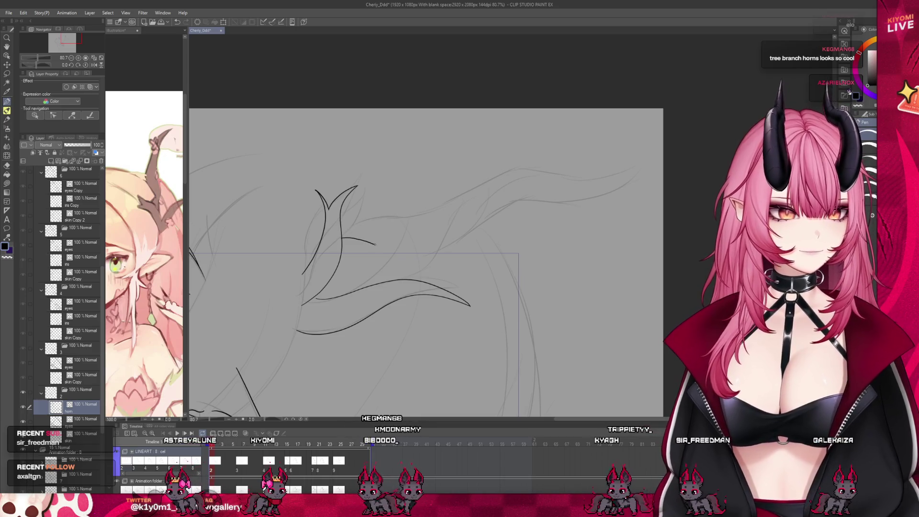
{"action": "left_click_drag", "start_coordinate": [344, 238], "coordinate": [433, 250]}
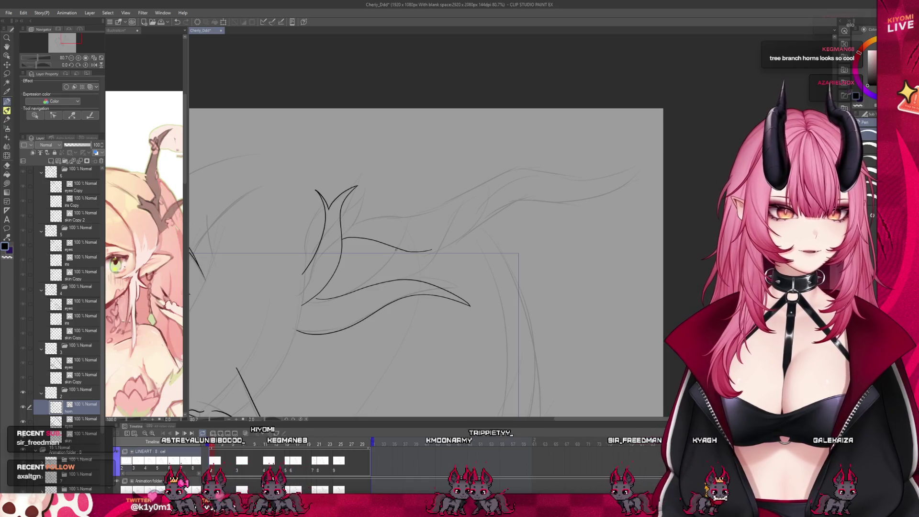
{"action": "left_click_drag", "start_coordinate": [399, 249], "coordinate": [455, 191]}
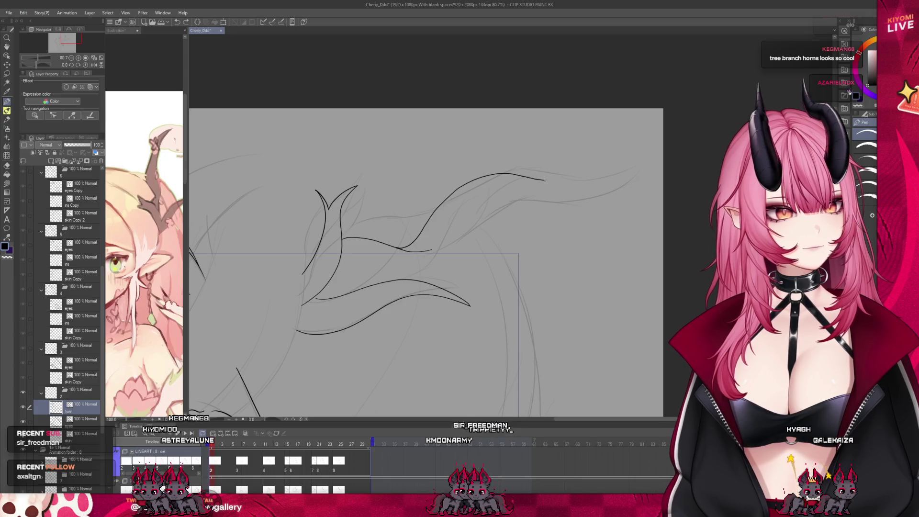
{"action": "key", "text": "ctrl+z"}
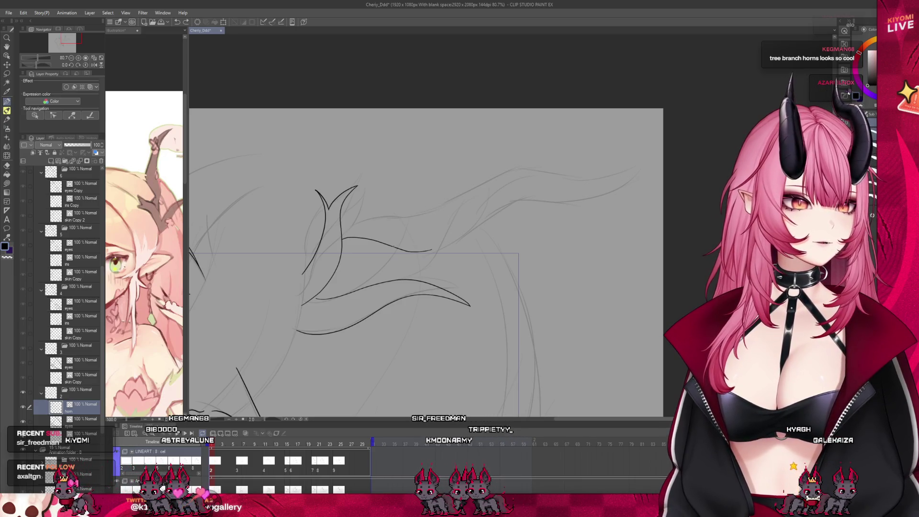
{"action": "left_click_drag", "start_coordinate": [484, 187], "coordinate": [553, 180]}
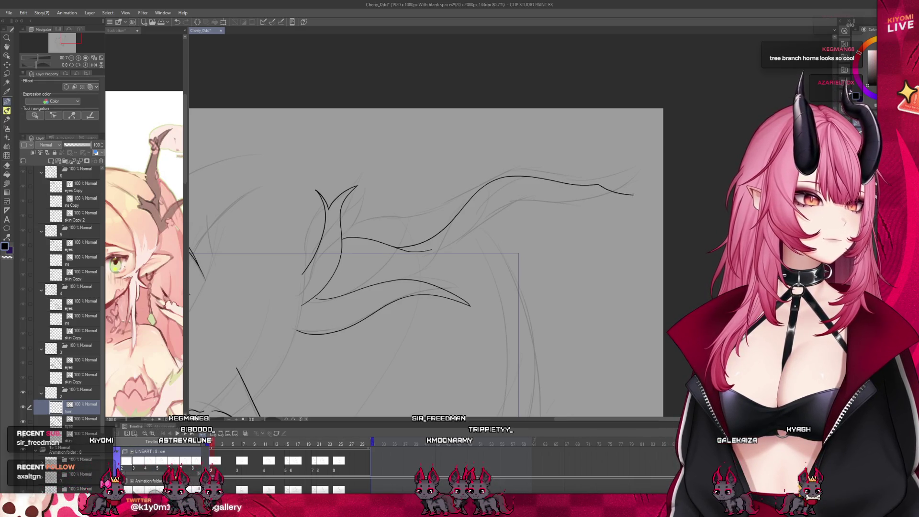
{"action": "left_click_drag", "start_coordinate": [641, 196], "coordinate": [565, 200]}
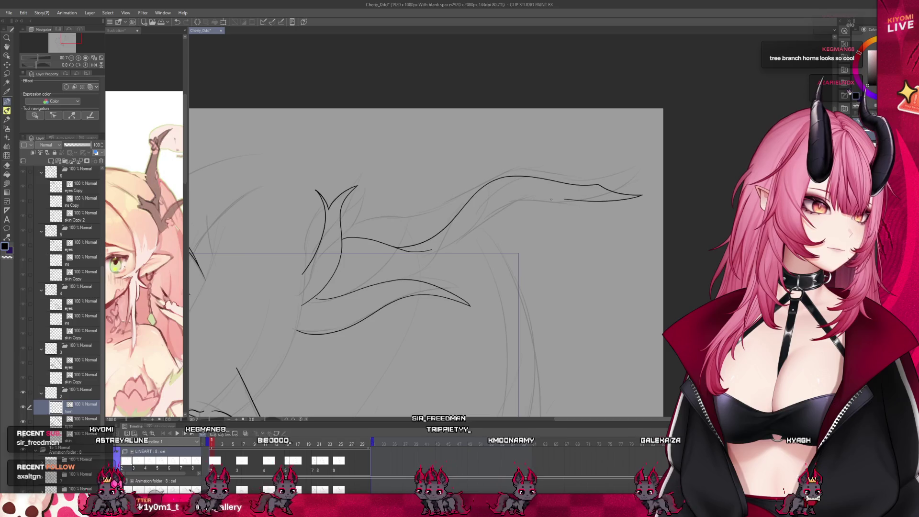
{"action": "scroll", "coordinate": [393, 185], "scroll_direction": "down", "scroll_amount": 5}
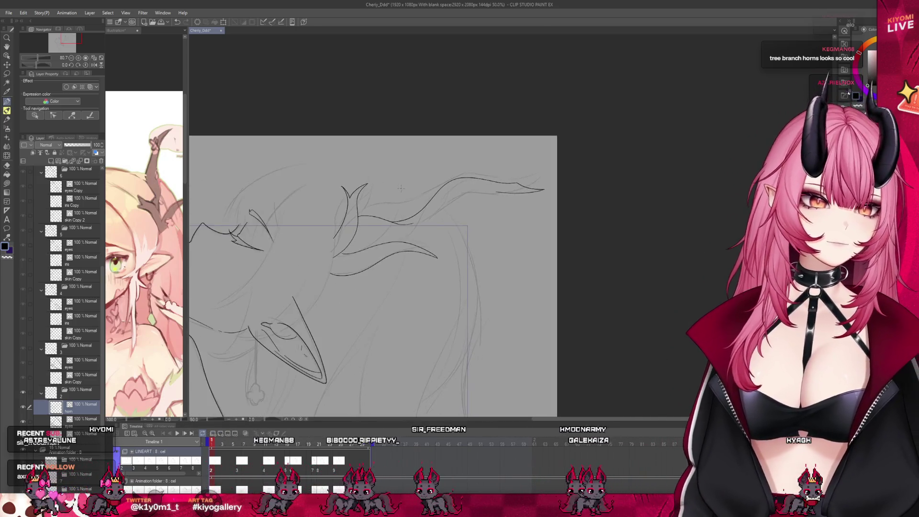
{"action": "scroll", "coordinate": [332, 218], "scroll_direction": "up", "scroll_amount": 2}
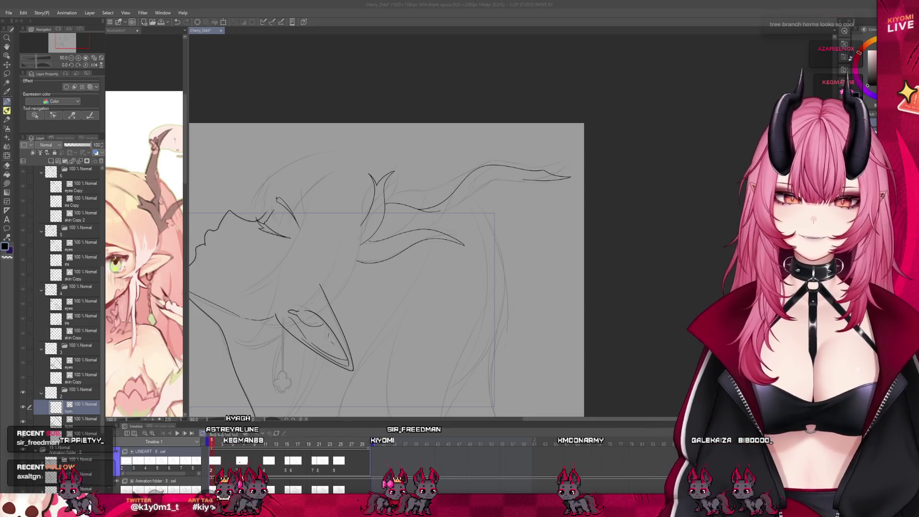
- Add a horn stroke and close the gap in the lower horn line
{"action": "scroll", "coordinate": [483, 149], "scroll_direction": "up", "scroll_amount": 5}
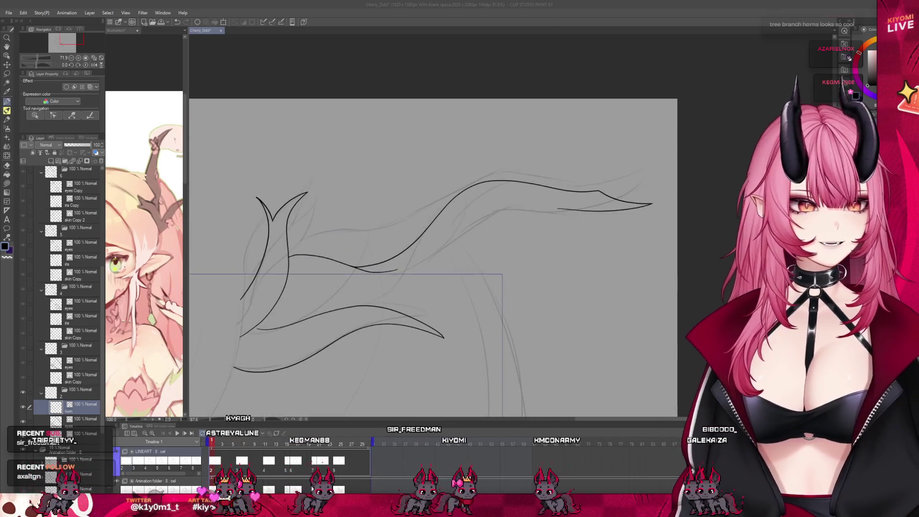
{"action": "scroll", "coordinate": [489, 200], "scroll_direction": "up", "scroll_amount": 3}
{"action": "mouse_move", "coordinate": [300, 363]}
{"action": "left_mouse_down"}
{"action": "mouse_move", "coordinate": [381, 328]}
{"action": "mouse_move", "coordinate": [431, 263]}
{"action": "left_mouse_up"}
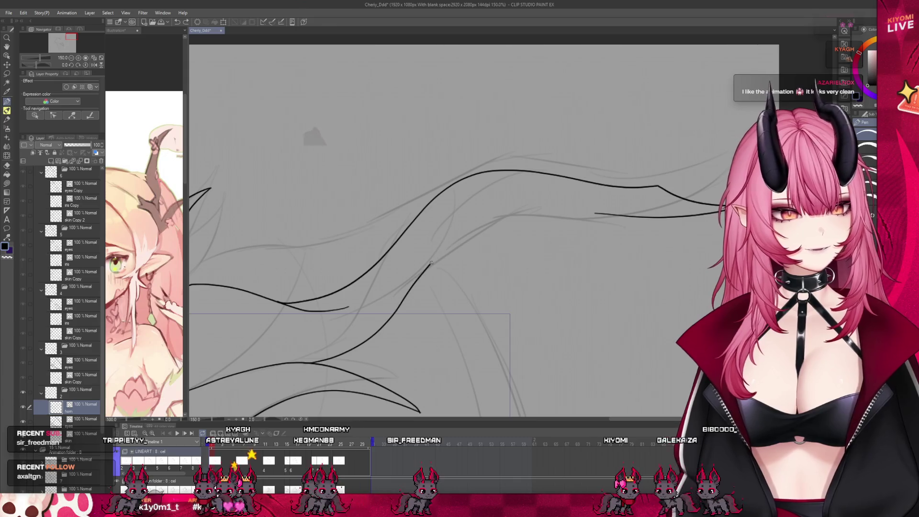
{"action": "left_click_drag", "start_coordinate": [555, 215], "coordinate": [608, 215]}
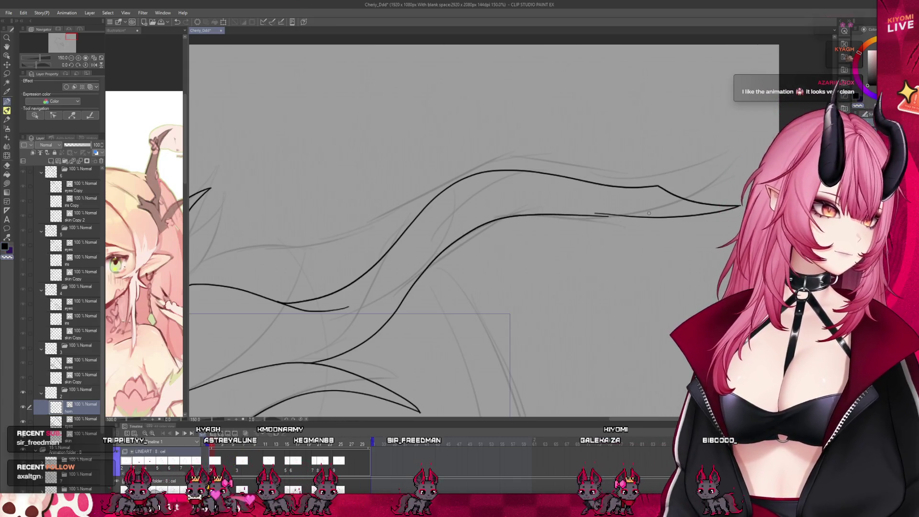
{"action": "key", "text": "ctrl+z"}
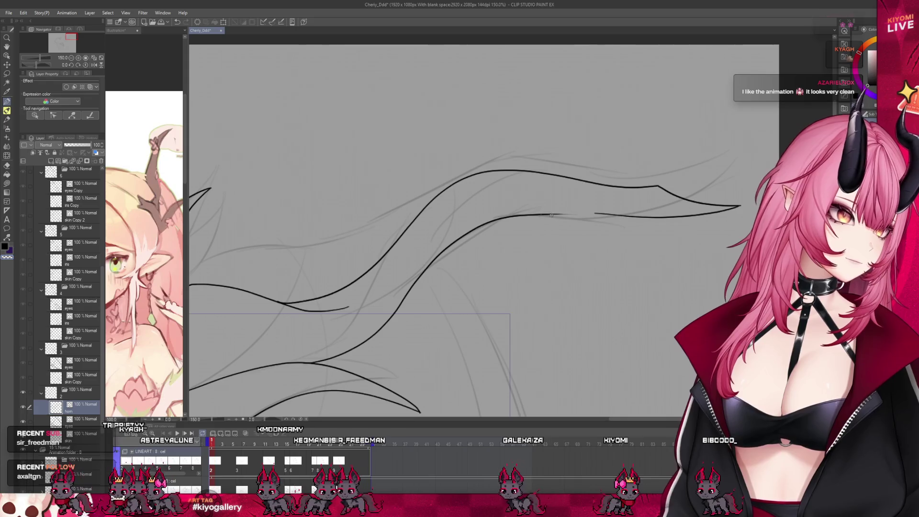
{"action": "left_click_drag", "start_coordinate": [562, 214], "coordinate": [585, 213]}
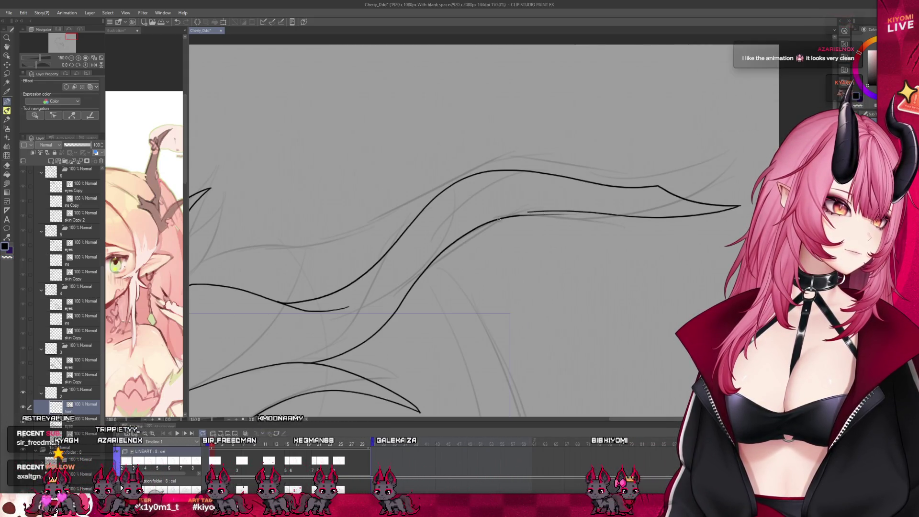
- Switch briefly to the Eraser, return to the Pen, and undo the long left contour strokes
{"action": "key", "text": "e"}
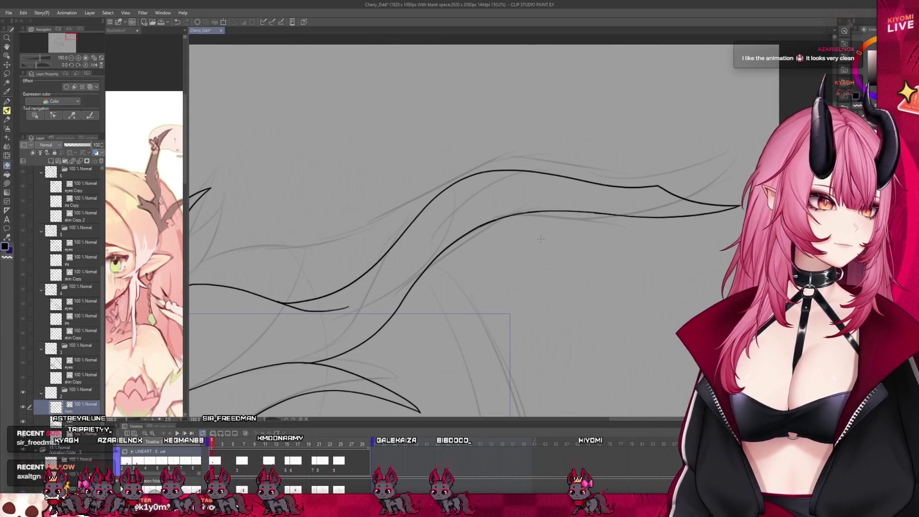
{"action": "scroll", "coordinate": [401, 106], "scroll_direction": "down", "scroll_amount": 5}
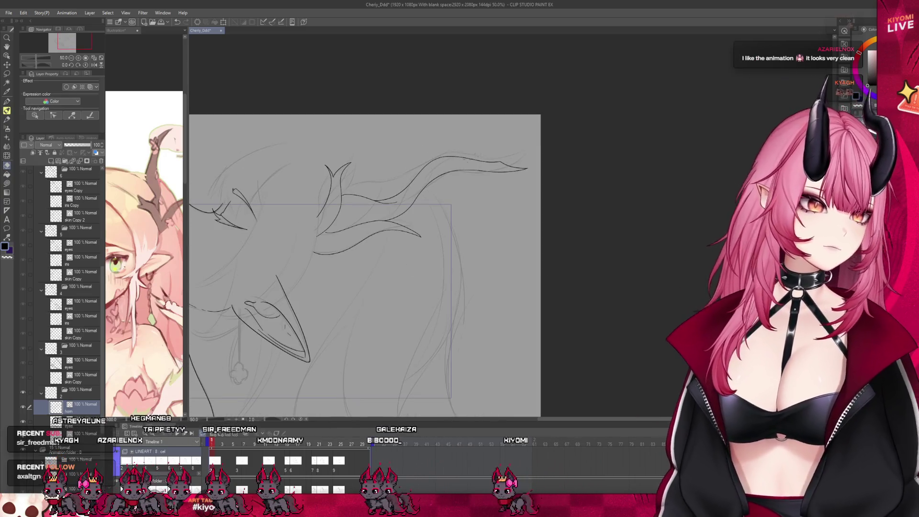
{"action": "scroll", "coordinate": [360, 190], "scroll_direction": "up", "scroll_amount": 2}
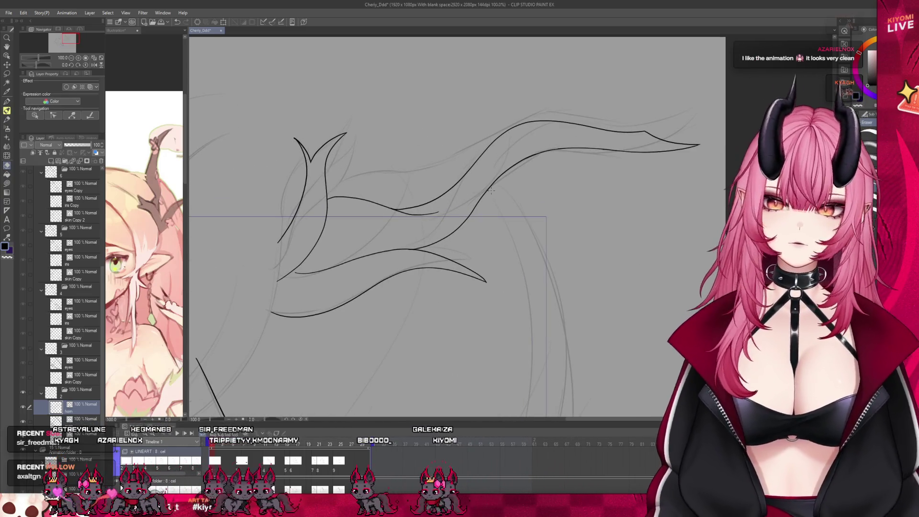
{"action": "scroll", "coordinate": [382, 163], "scroll_direction": "up", "scroll_amount": 6}
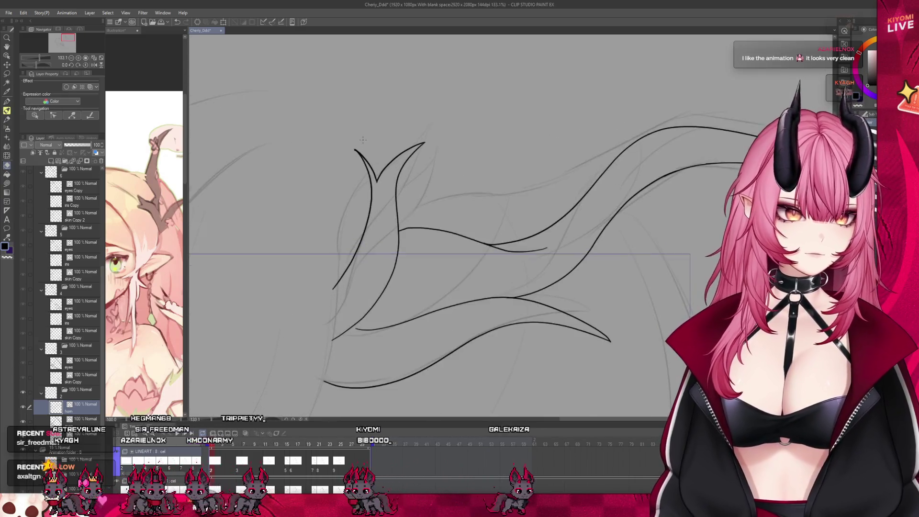
{"action": "key", "text": "p"}
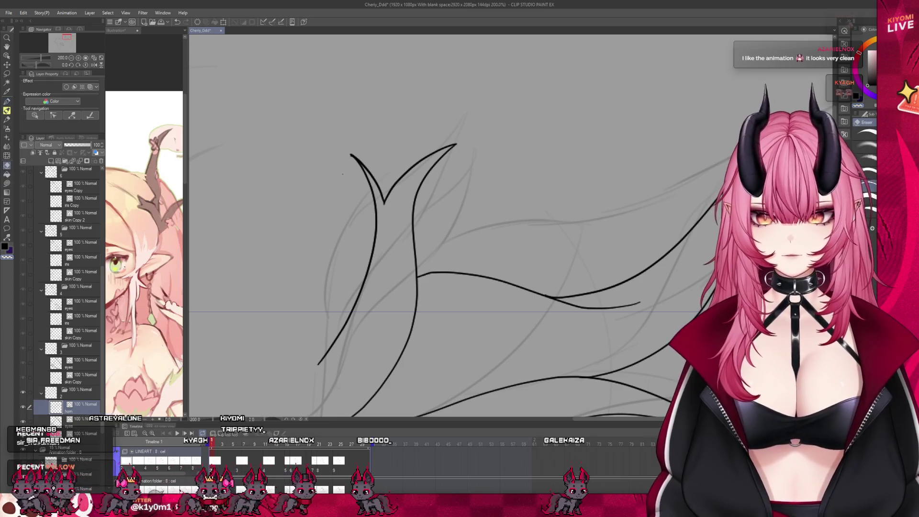
{"action": "key", "text": "ctrl+z"}
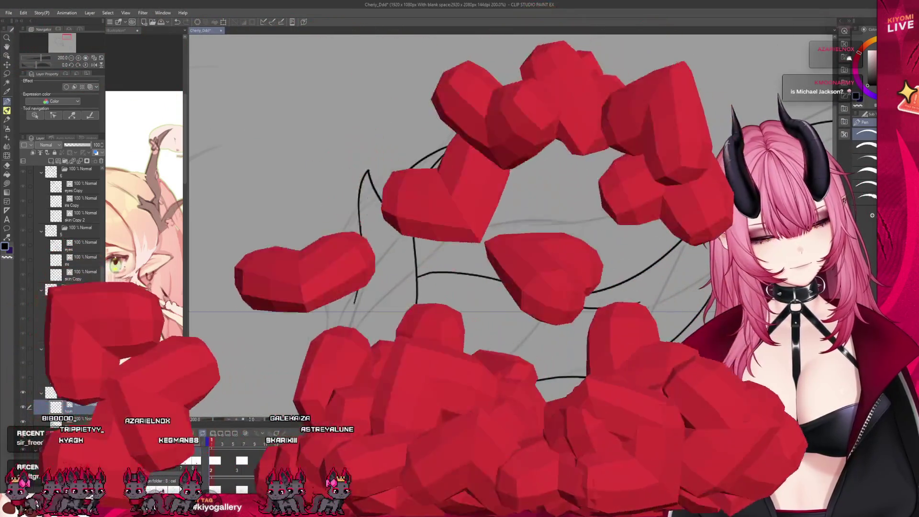
{"action": "key", "text": "ctrl+z"}
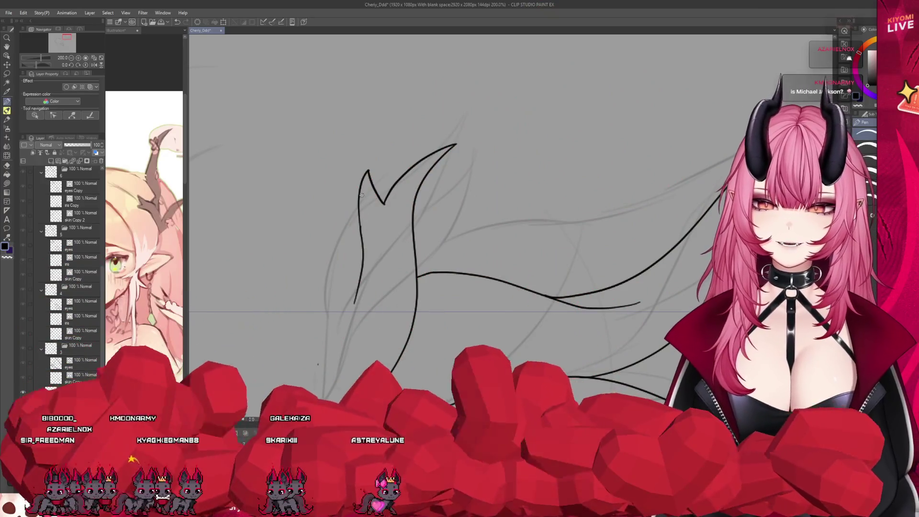
- Redraw the horn's left contour as a smooth curve down to its end
{"action": "left_click_drag", "start_coordinate": [360, 204], "coordinate": [344, 328]}
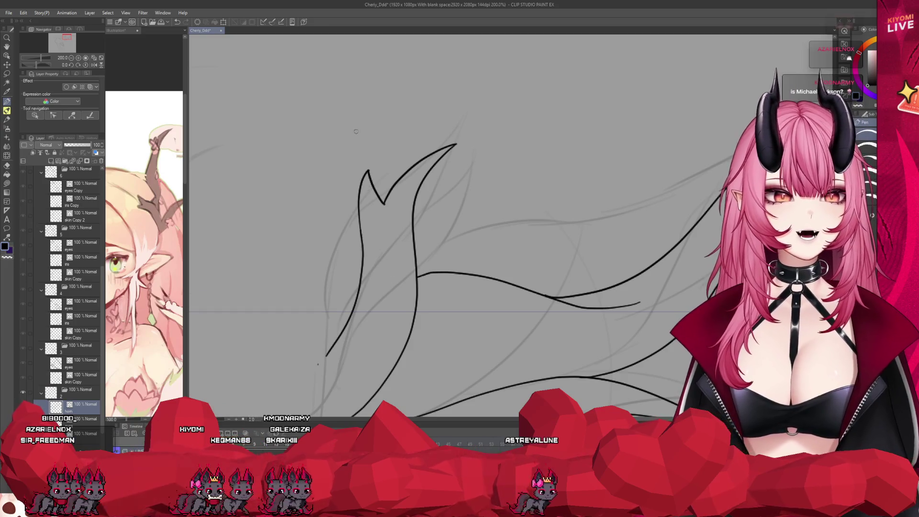
{"action": "scroll", "coordinate": [355, 131], "scroll_direction": "down", "scroll_amount": 5}
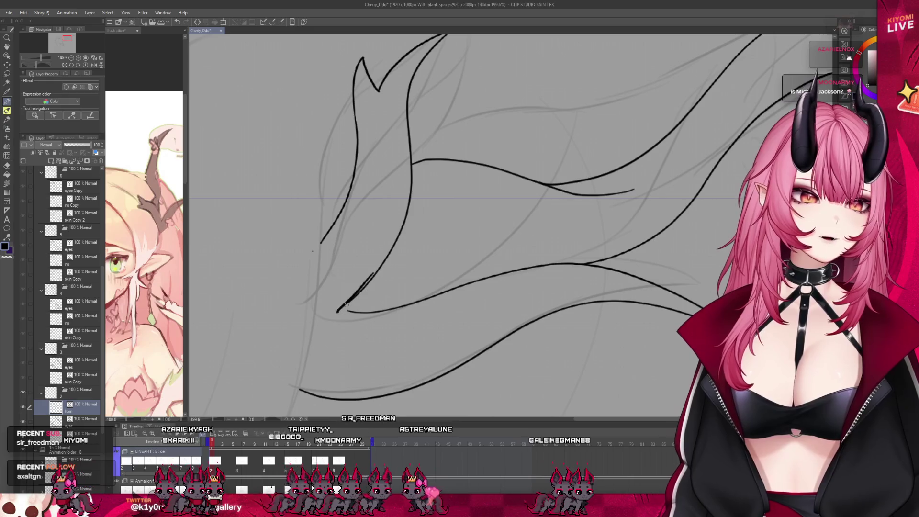
{"action": "key", "text": "ctrl+z"}
{"action": "left_click_drag", "start_coordinate": [374, 272], "coordinate": [349, 303]}
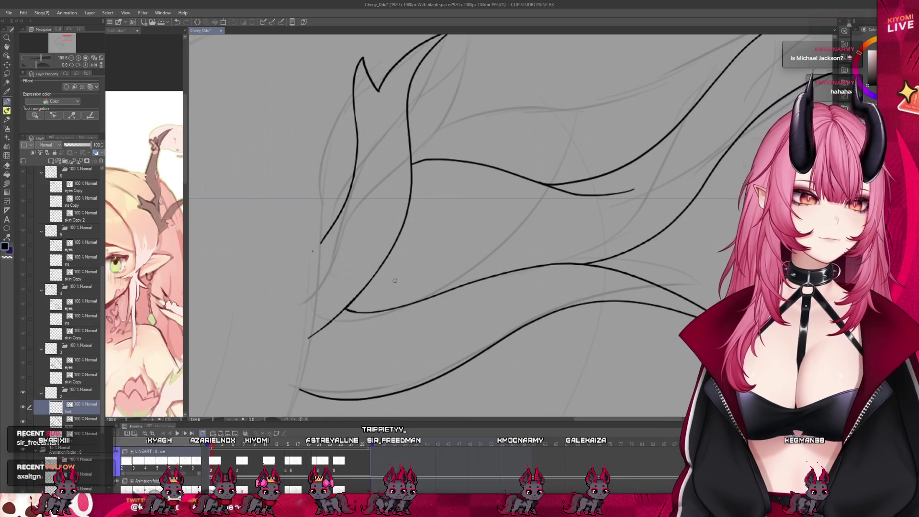
{"action": "scroll", "coordinate": [395, 280], "scroll_direction": "down", "scroll_amount": 2}
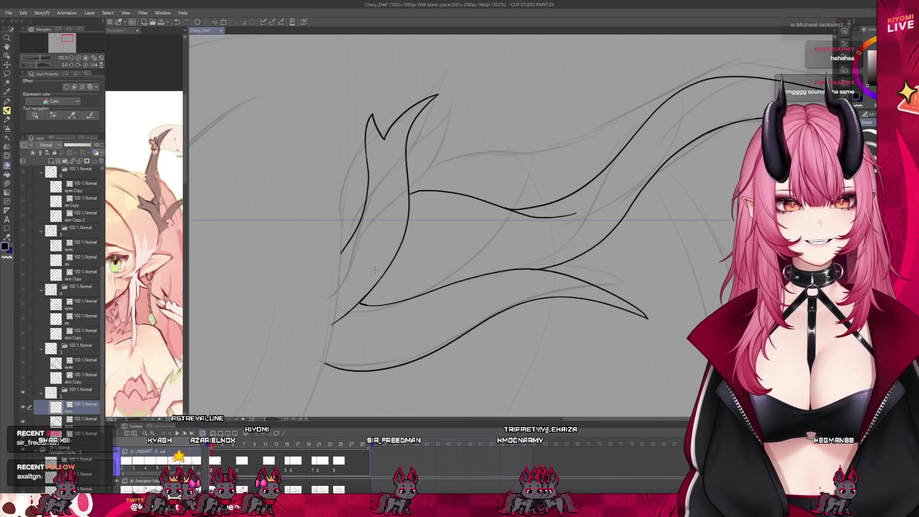
{"action": "scroll", "coordinate": [375, 270], "scroll_direction": "down", "scroll_amount": 4}
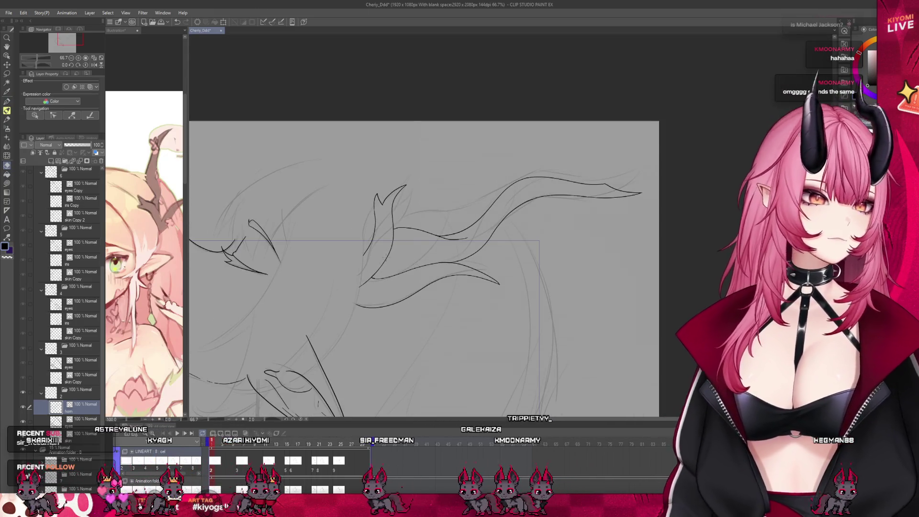
{"action": "scroll", "coordinate": [354, 218], "scroll_direction": "down", "scroll_amount": 2}
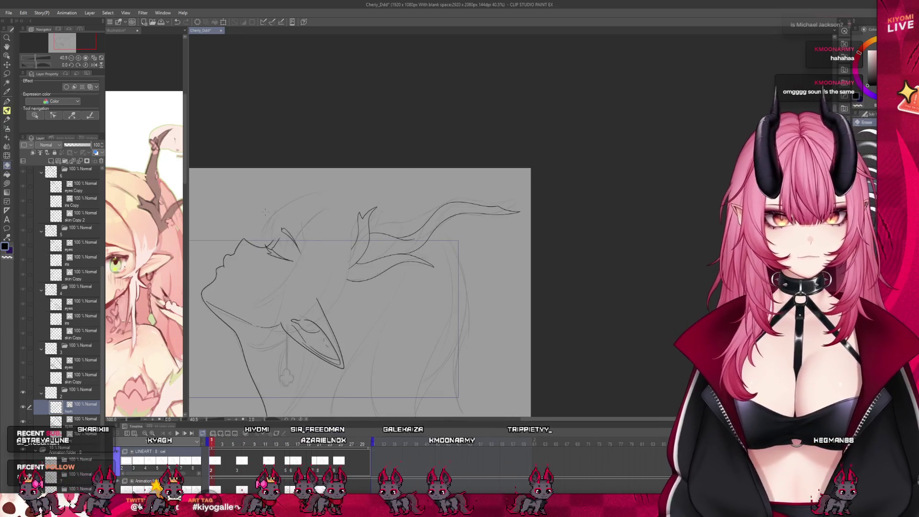
{"action": "key", "text": "ctrl+Tab"}
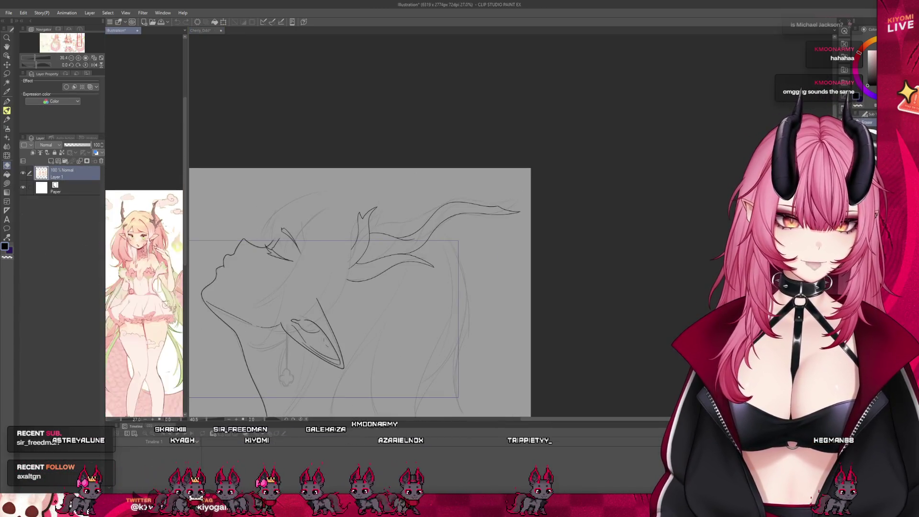
{"action": "scroll", "coordinate": [144, 268], "scroll_direction": "down", "scroll_amount": 3}
{"action": "left_click_drag", "start_coordinate": [189, 293], "coordinate": [352, 293]}
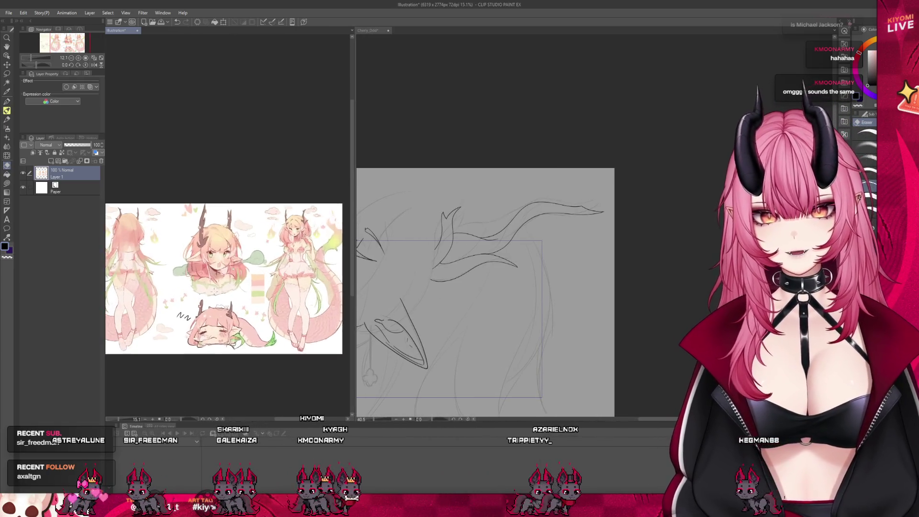
{"action": "scroll", "coordinate": [227, 270], "scroll_direction": "up", "scroll_amount": 2}
{"action": "scroll", "coordinate": [245, 317], "scroll_direction": "up", "scroll_amount": 2}
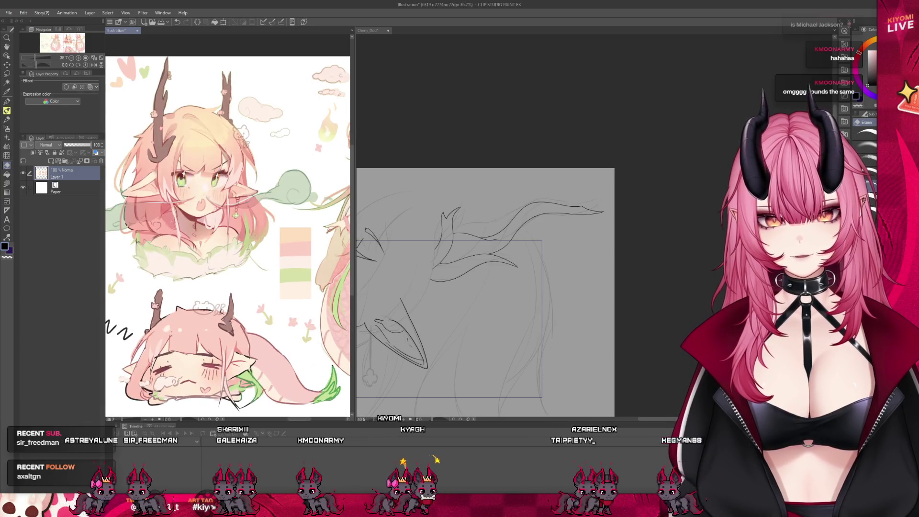
{"action": "scroll", "coordinate": [227, 287], "scroll_direction": "down", "scroll_amount": 2}
{"action": "scroll", "coordinate": [220, 294], "scroll_direction": "up", "scroll_amount": 1}
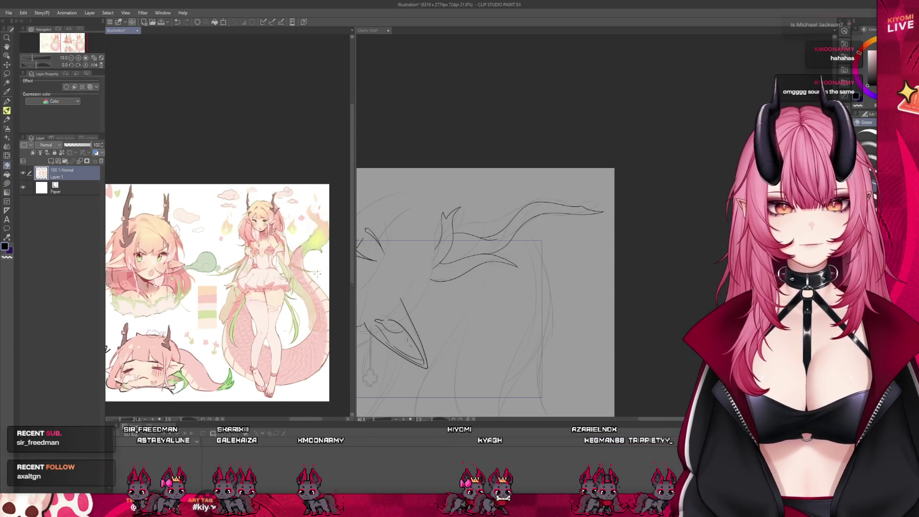
{"action": "scroll", "coordinate": [228, 292], "scroll_direction": "up", "scroll_amount": 1}
{"action": "scroll", "coordinate": [258, 215], "scroll_direction": "up", "scroll_amount": 3}
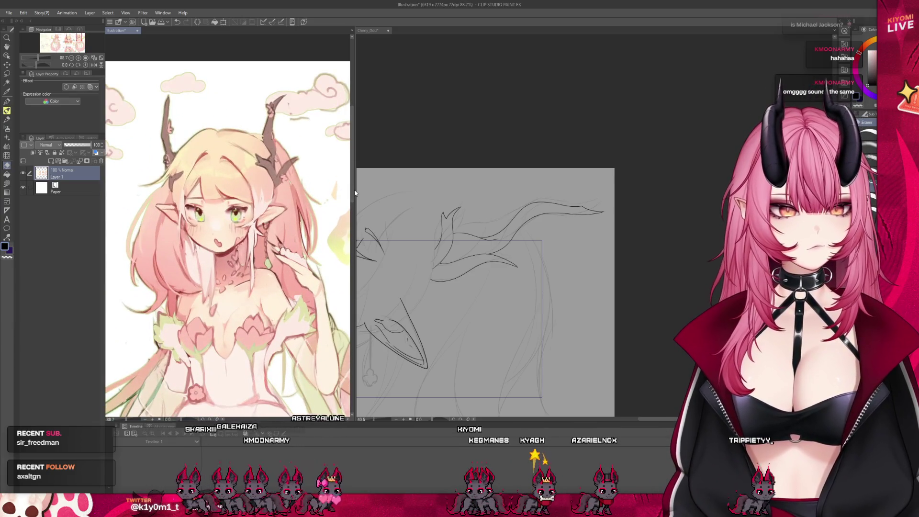
{"action": "left_click_drag", "start_coordinate": [355, 190], "coordinate": [166, 190]}
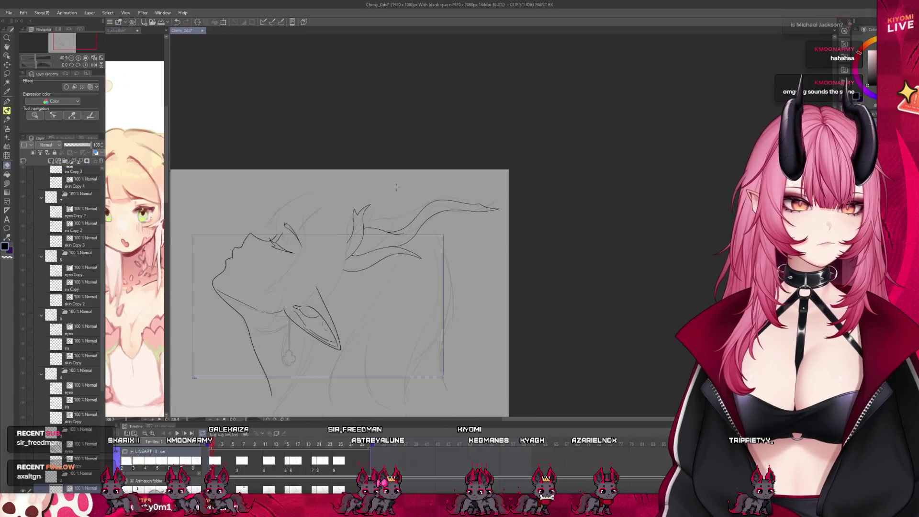
{"action": "scroll", "coordinate": [312, 240], "scroll_direction": "up", "scroll_amount": 1}
{"action": "scroll", "coordinate": [312, 242], "scroll_direction": "up", "scroll_amount": 3}
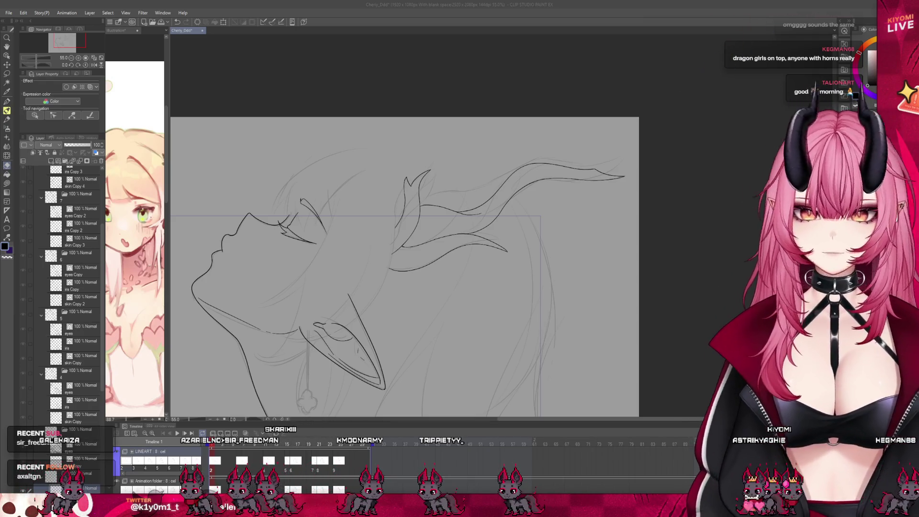
{"action": "scroll", "coordinate": [370, 262], "scroll_direction": "down", "scroll_amount": 2}
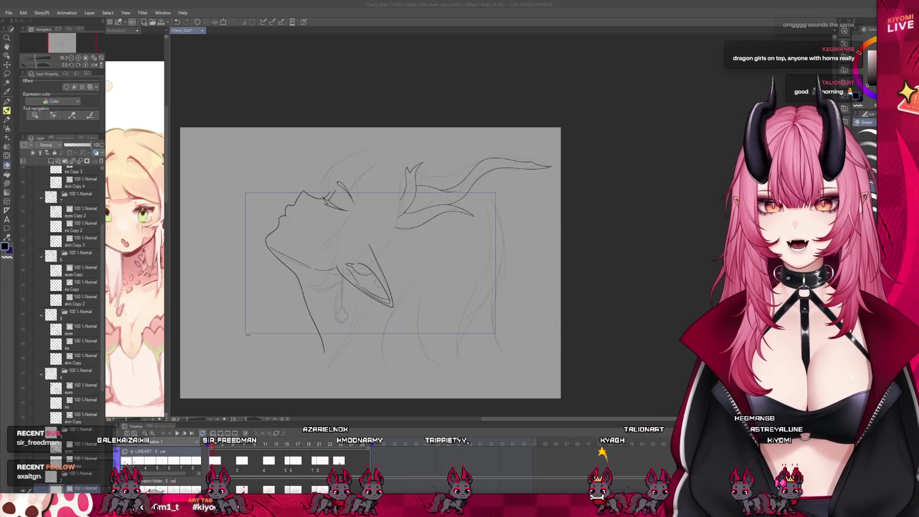
{"action": "left_click", "coordinate": [169, 236]}
{"action": "left_click_drag", "start_coordinate": [170, 236], "coordinate": [209, 235]}
{"action": "left_click", "coordinate": [152, 64]}
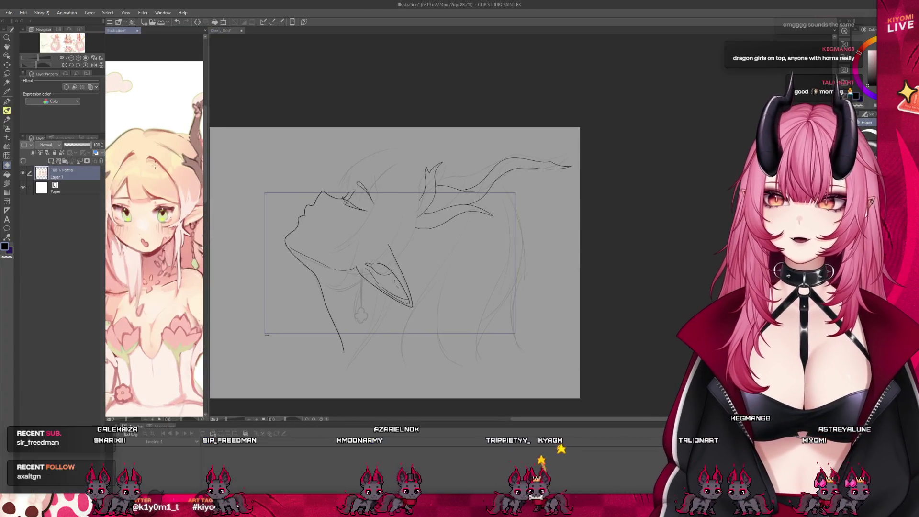
{"action": "scroll", "coordinate": [162, 144], "scroll_direction": "down", "scroll_amount": 3}
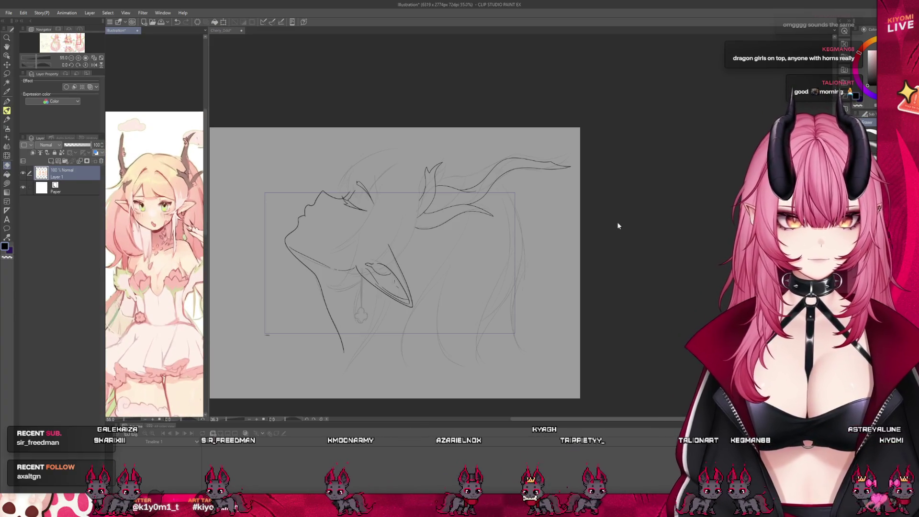
{"action": "key", "text": "ctrl+Tab"}
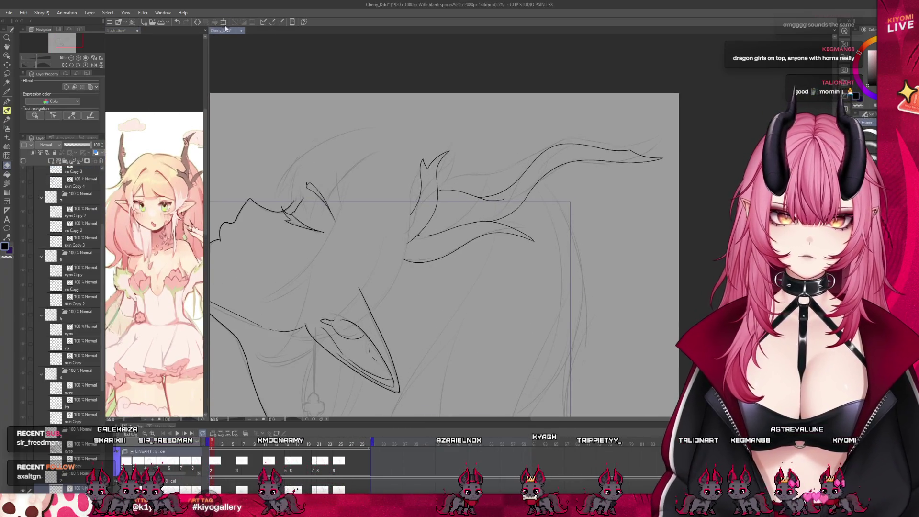
- Rotate the horn lineart counter-clockwise, shift it up, and confirm the transform
{"action": "key", "text": "ctrl+t"}
{"action": "mouse_move", "coordinate": [695, 216]}
{"action": "left_mouse_down"}
{"action": "mouse_move", "coordinate": [651, 190]}
{"action": "mouse_move", "coordinate": [650, 172]}
{"action": "left_mouse_up"}
{"action": "mouse_move", "coordinate": [514, 188]}
{"action": "left_mouse_down"}
{"action": "mouse_move", "coordinate": [509, 174]}
{"action": "mouse_move", "coordinate": [505, 191]}
{"action": "mouse_move", "coordinate": [531, 201]}
{"action": "mouse_move", "coordinate": [540, 220]}
{"action": "left_mouse_up"}
{"action": "key", "text": "Return"}
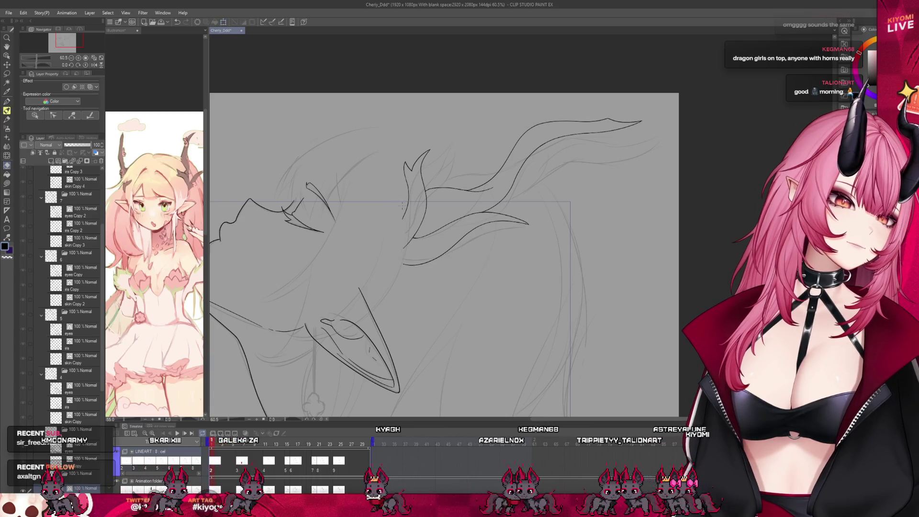
{"action": "scroll", "coordinate": [417, 194], "scroll_direction": "down", "scroll_amount": 5}
{"action": "scroll", "coordinate": [405, 202], "scroll_direction": "up", "scroll_amount": 5}
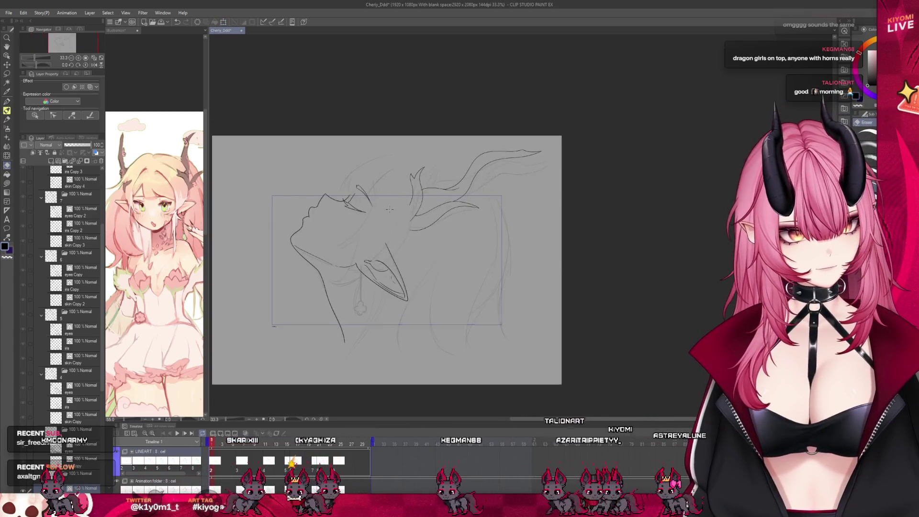
- Restore the horn lineart on the frame and move it right and down, comparing neighbouring frames
{"action": "left_click", "coordinate": [239, 473]}
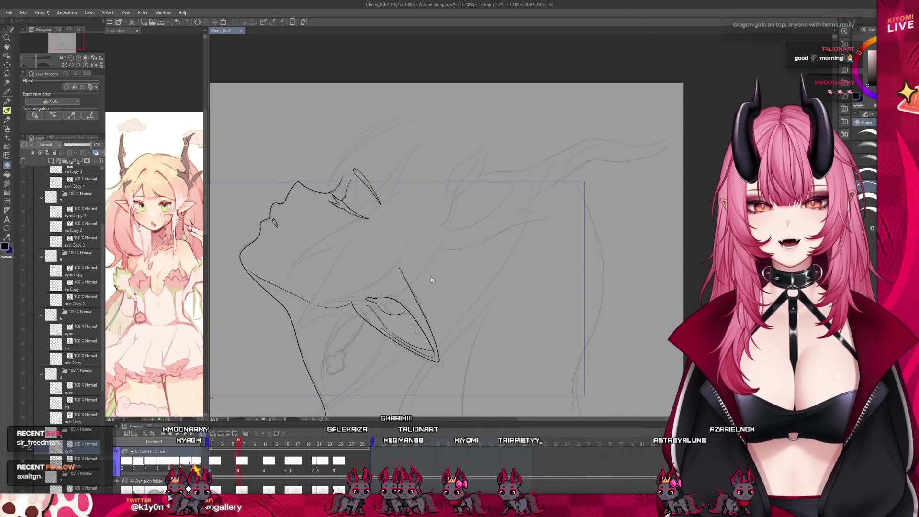
{"action": "key", "text": "ctrl+z"}
{"action": "key", "text": "ctrl+plus"}
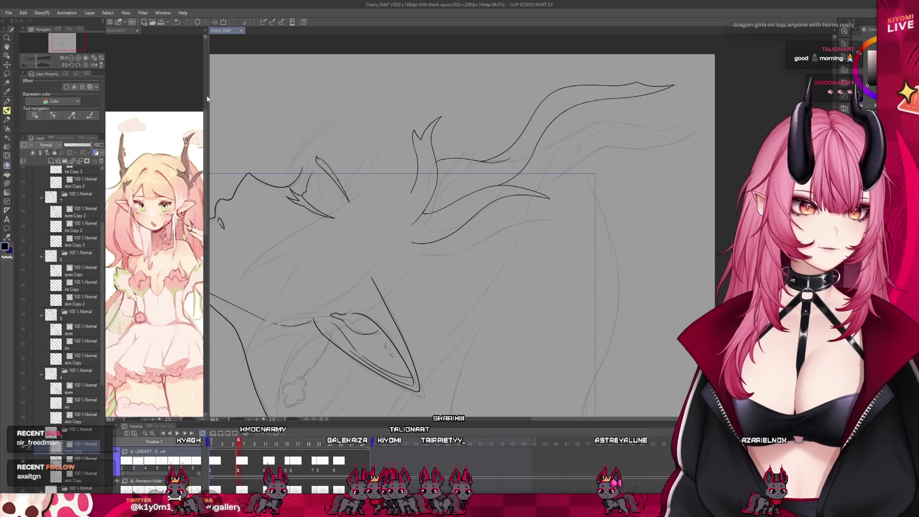
{"action": "left_click_drag", "start_coordinate": [498, 189], "coordinate": [511, 202]}
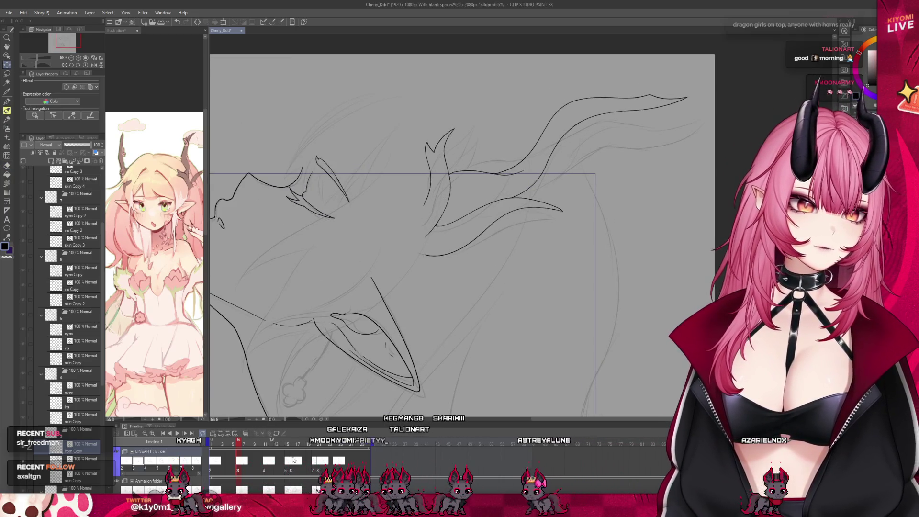
{"action": "left_click", "coordinate": [244, 433]}
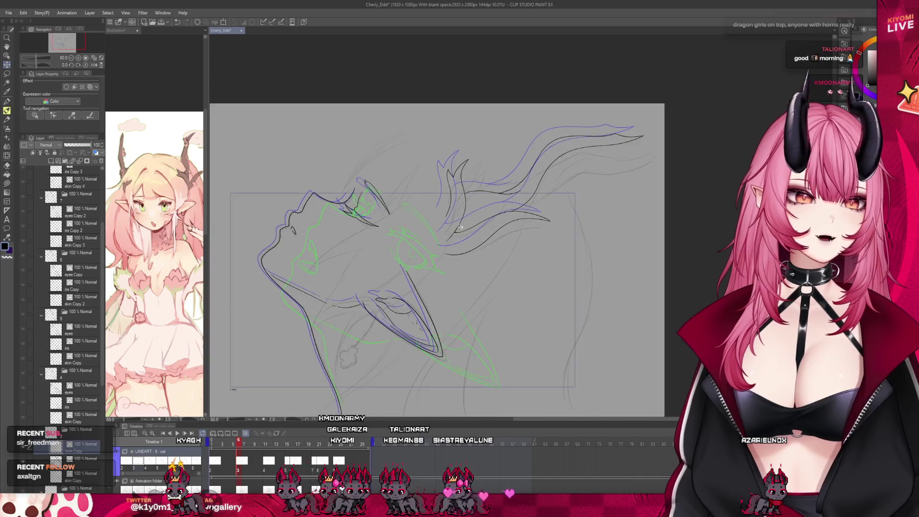
- Rotate the horn slightly clockwise, nudge it up-left, confirm, and step to frame 7
{"action": "key", "text": "ctrl+t"}
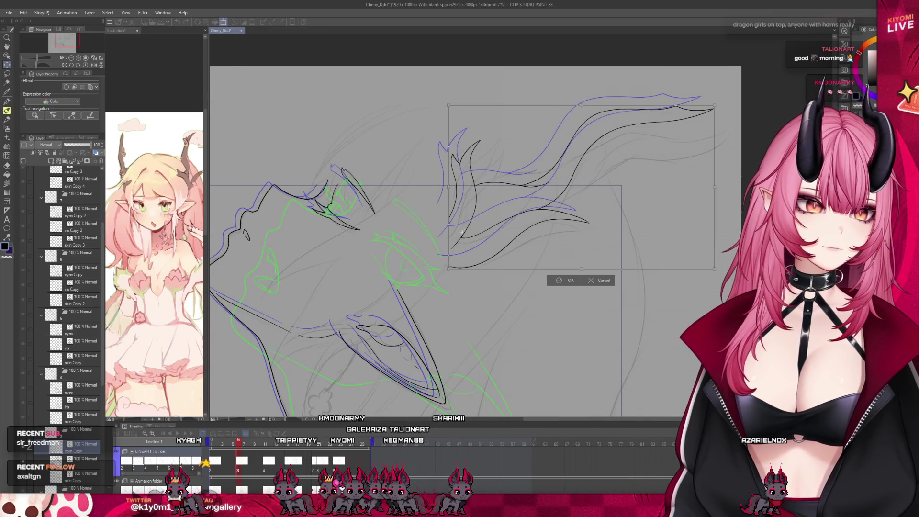
{"action": "left_click_drag", "start_coordinate": [723, 103], "coordinate": [727, 110]}
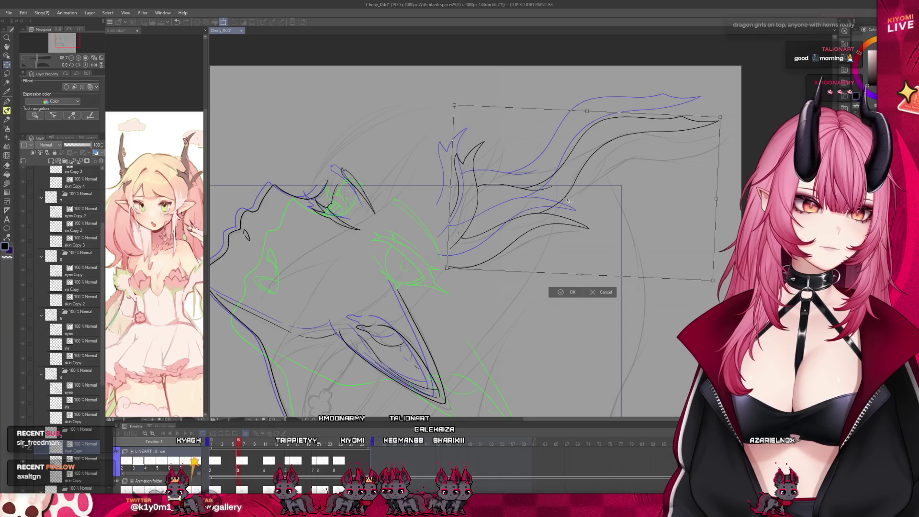
{"action": "left_click_drag", "start_coordinate": [569, 201], "coordinate": [561, 196]}
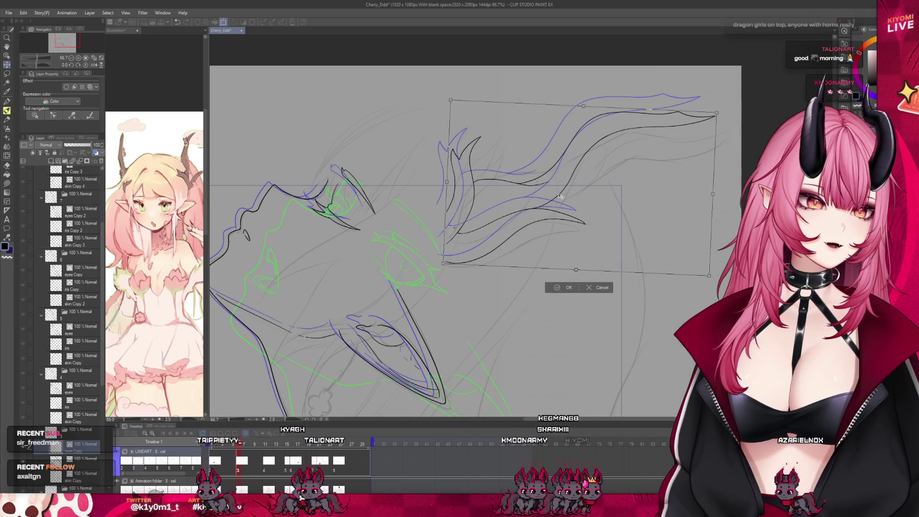
{"action": "key", "text": "Return"}
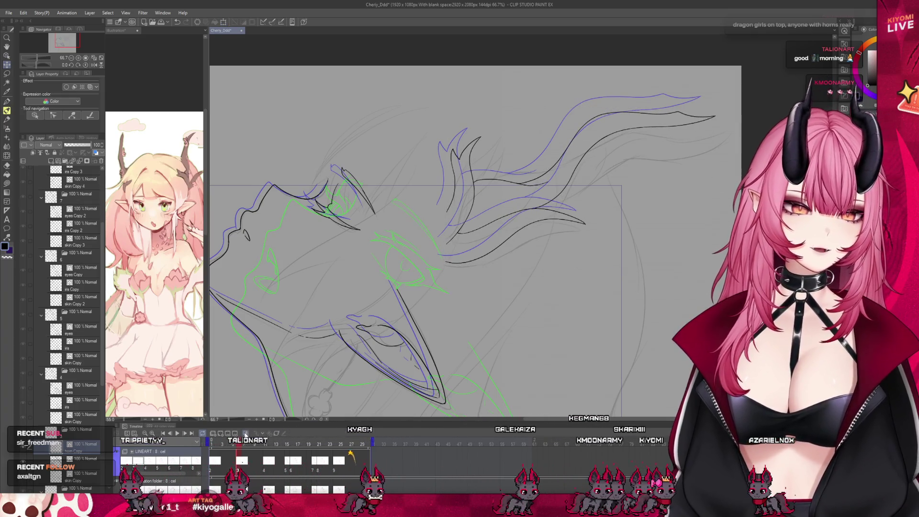
{"action": "left_click", "coordinate": [239, 445]}
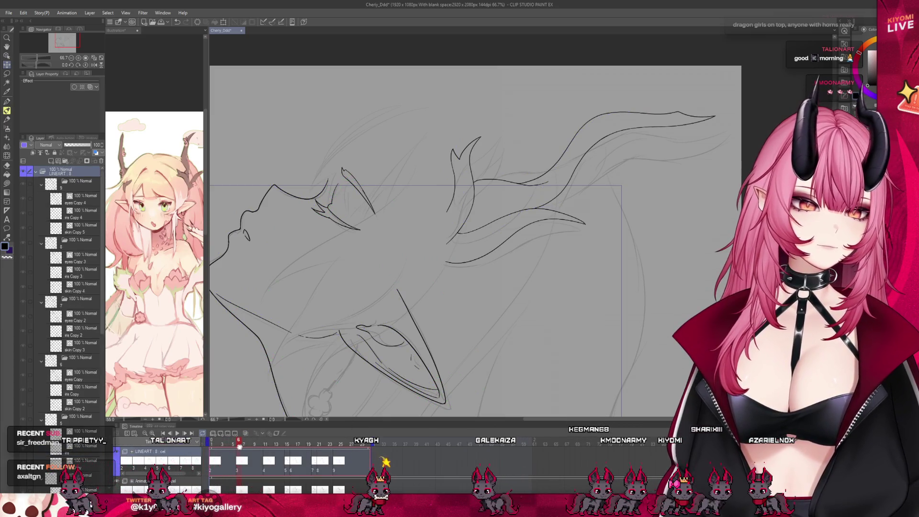
{"action": "mouse_move", "coordinate": [238, 444]}
{"action": "left_mouse_down"}
{"action": "mouse_move", "coordinate": [254, 447]}
{"action": "mouse_move", "coordinate": [243, 450]}
{"action": "left_mouse_up"}
{"action": "scroll", "coordinate": [335, 280], "scroll_direction": "down", "scroll_amount": 3}
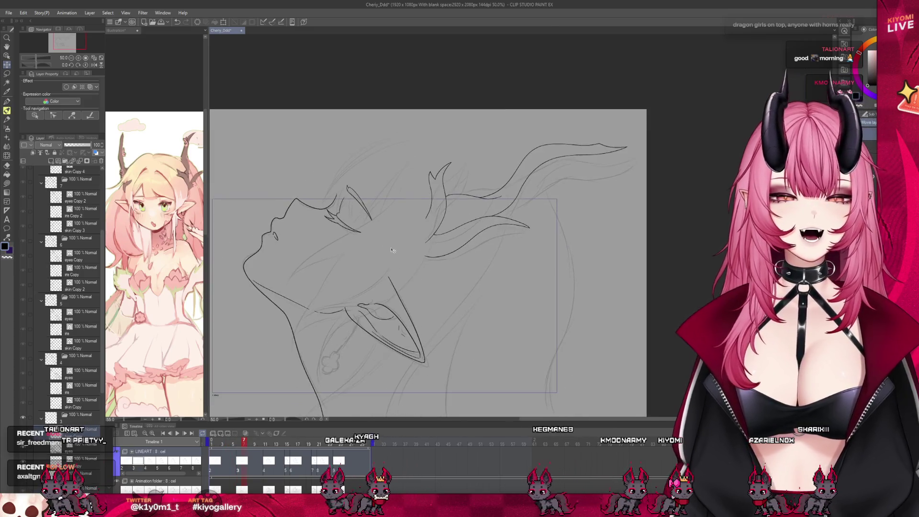
{"action": "scroll", "coordinate": [334, 280], "scroll_direction": "down", "scroll_amount": 1}
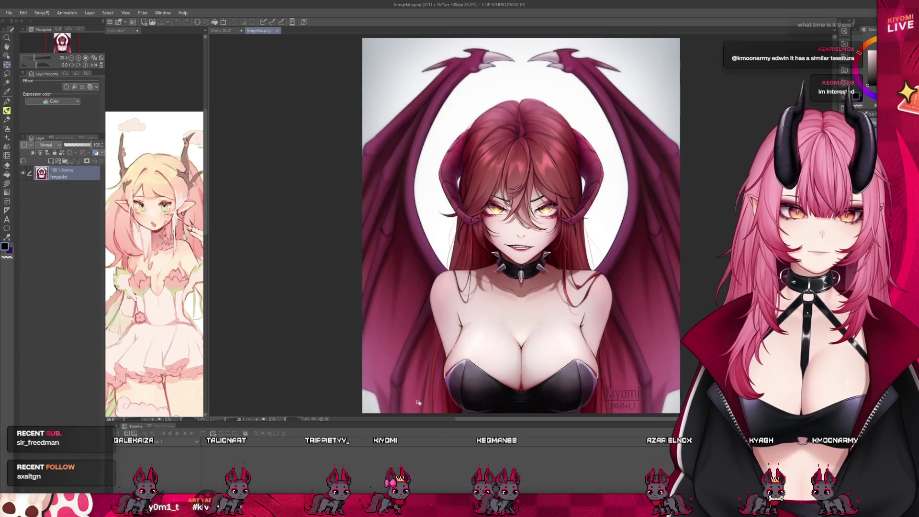
- Shrink the timeline to enlarge the canvas, zoom into femgekko.png, and switch windows
{"action": "left_click_drag", "start_coordinate": [406, 421], "coordinate": [406, 454]}
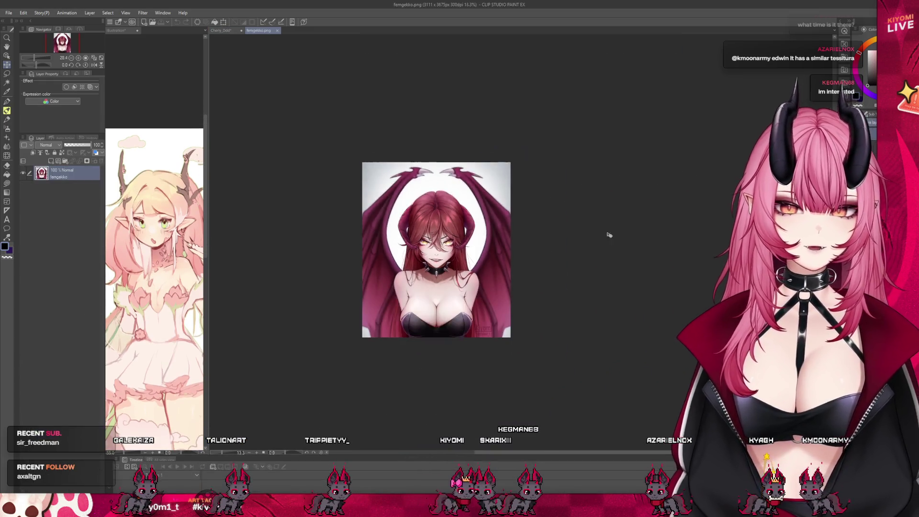
{"action": "scroll", "coordinate": [409, 278], "scroll_direction": "up", "scroll_amount": 1}
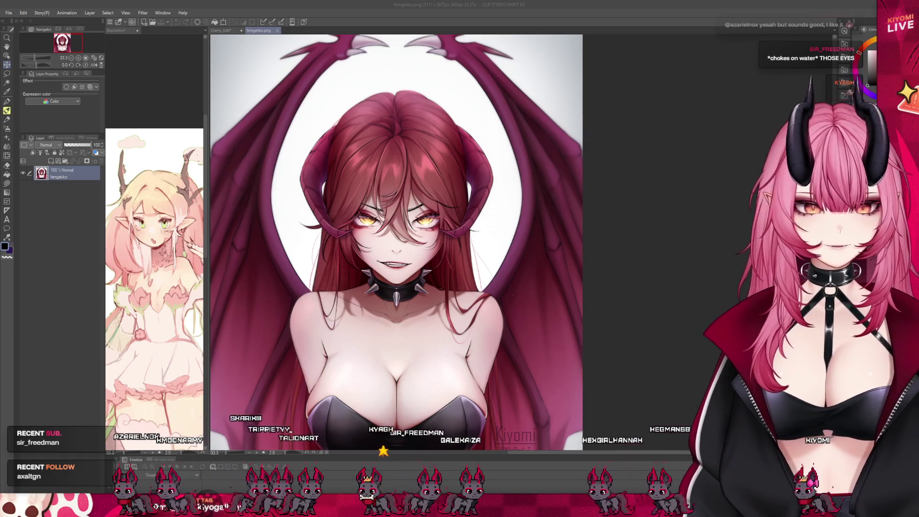
{"action": "key", "text": "alt"}
{"action": "key", "text": "alt+Tab"}
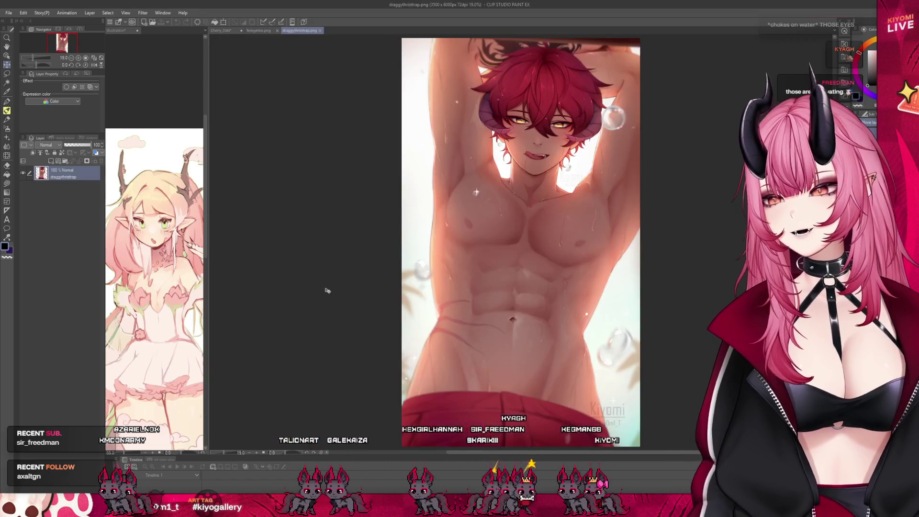
- Close the femgekko.png and draggythirsttrap.png tabs to return to Cheriy_Ddd
{"action": "scroll", "coordinate": [328, 291], "scroll_direction": "down", "scroll_amount": 3}
{"action": "scroll", "coordinate": [469, 283], "scroll_direction": "up", "scroll_amount": 2}
{"action": "scroll", "coordinate": [469, 283], "scroll_direction": "up", "scroll_amount": 3}
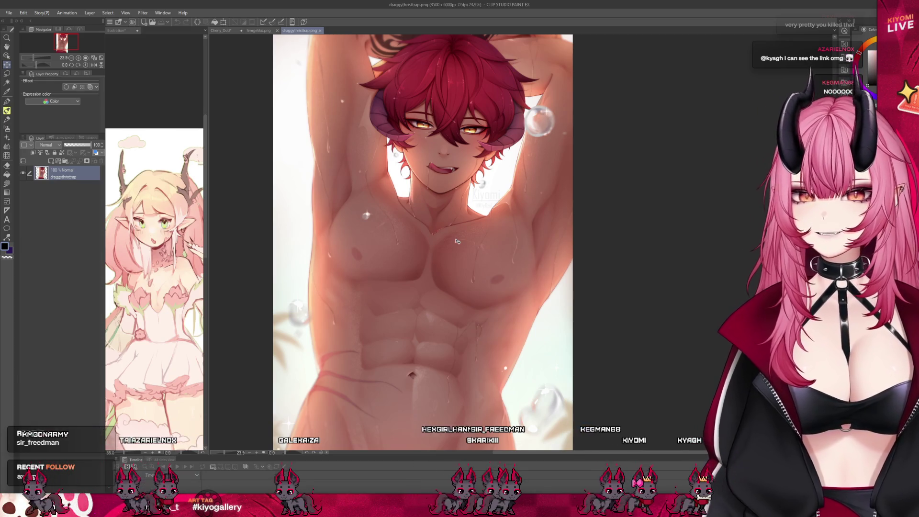
{"action": "scroll", "coordinate": [465, 240], "scroll_direction": "down", "scroll_amount": 2}
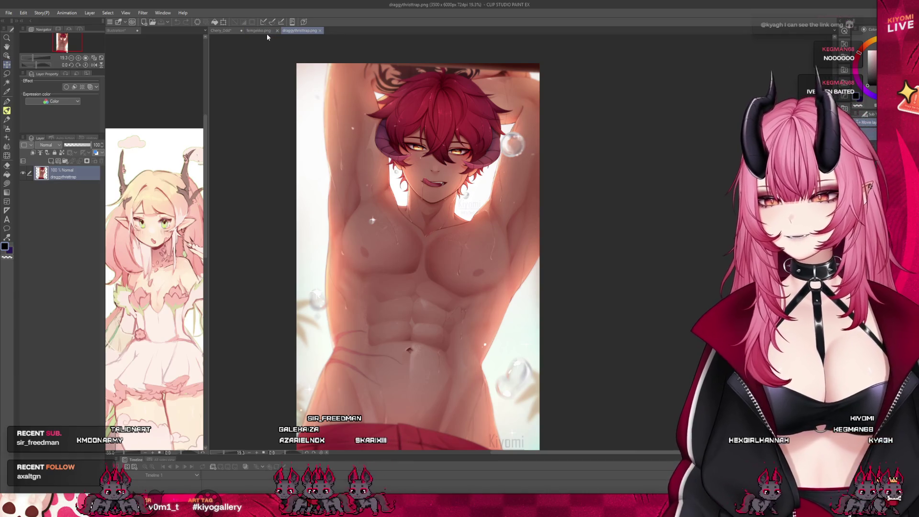
{"action": "left_click", "coordinate": [266, 33]}
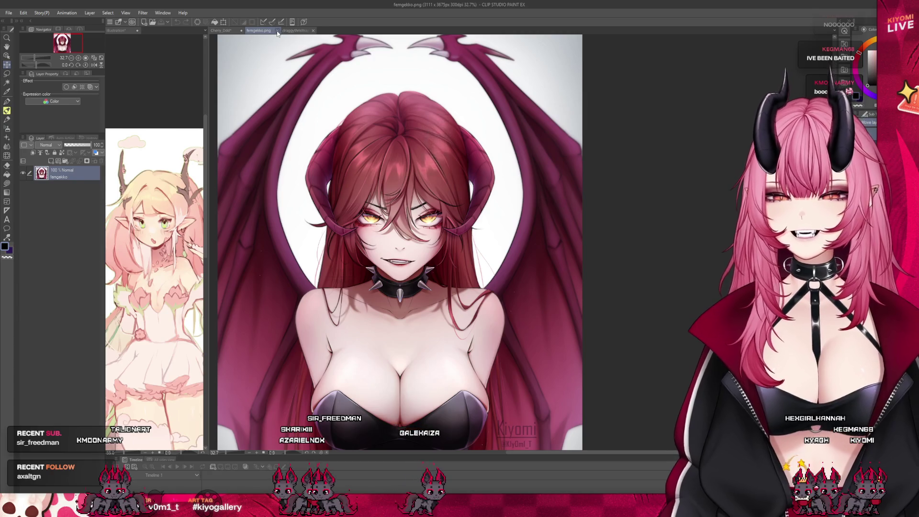
{"action": "left_click", "coordinate": [277, 31]}
{"action": "left_click", "coordinate": [285, 31]}
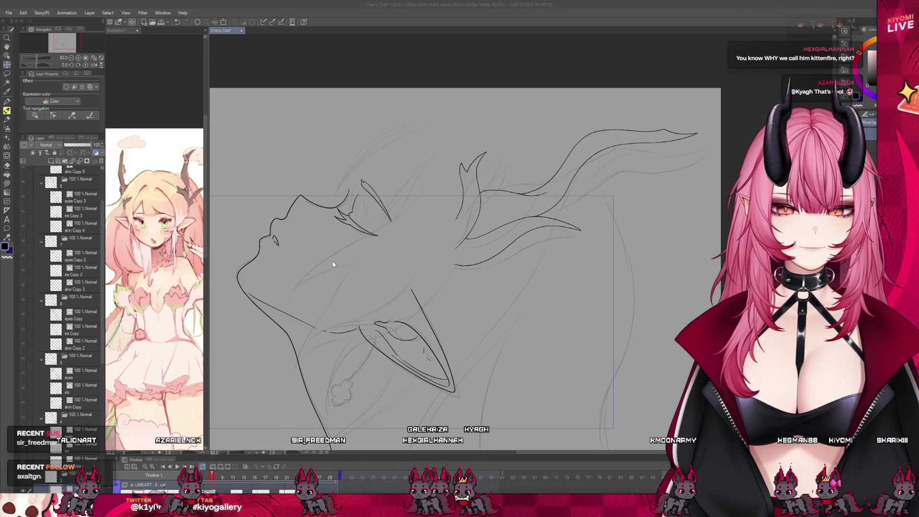
- Zoom out, step forward two frames, then go back one to the earlier horn frame
{"action": "left_click", "coordinate": [371, 248]}
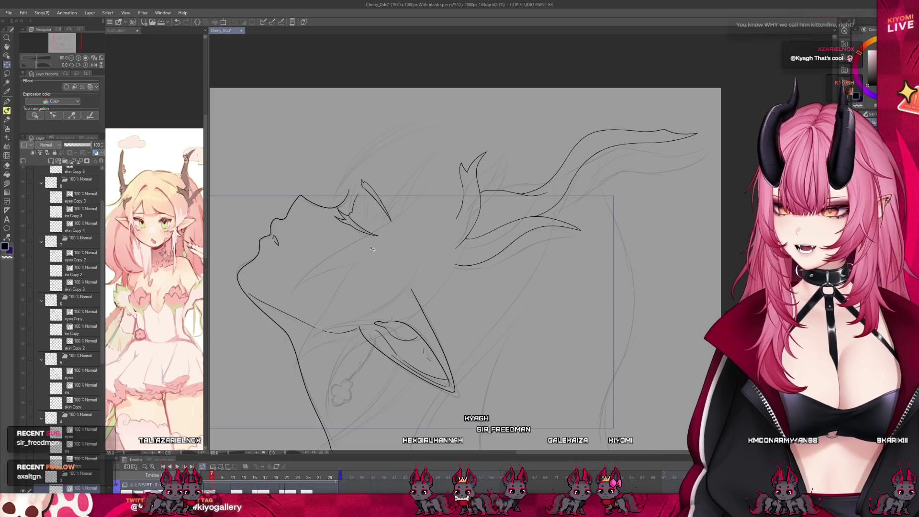
{"action": "key", "text": "ctrl+minus"}
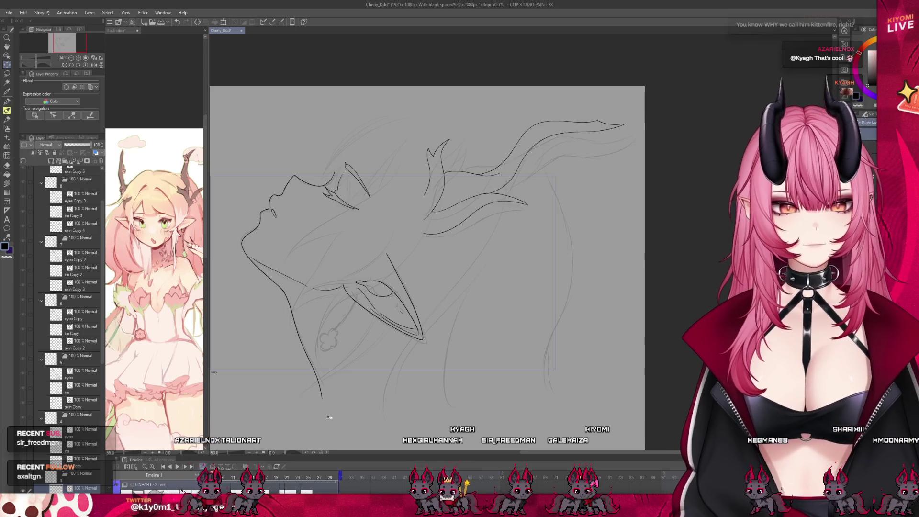
{"action": "key", "text": "Right"}
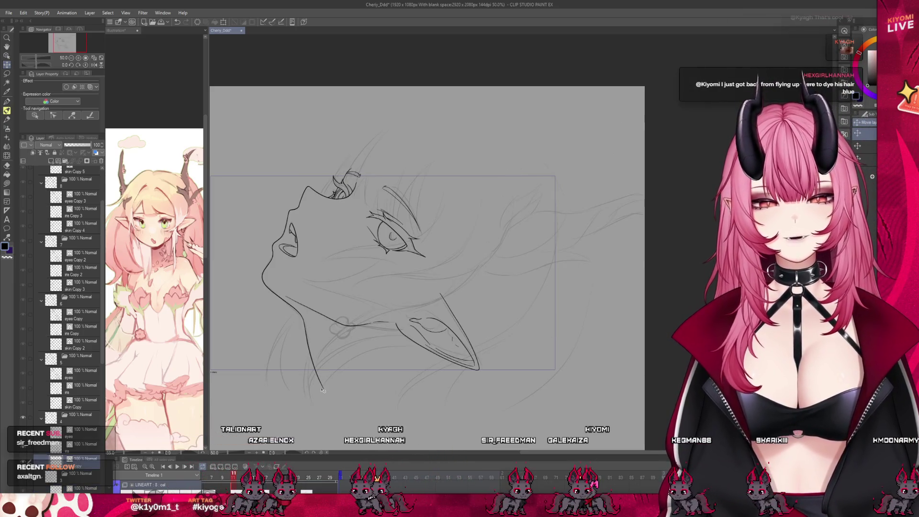
{"action": "key", "text": "Right"}
{"action": "key", "text": "ctrl+plus"}
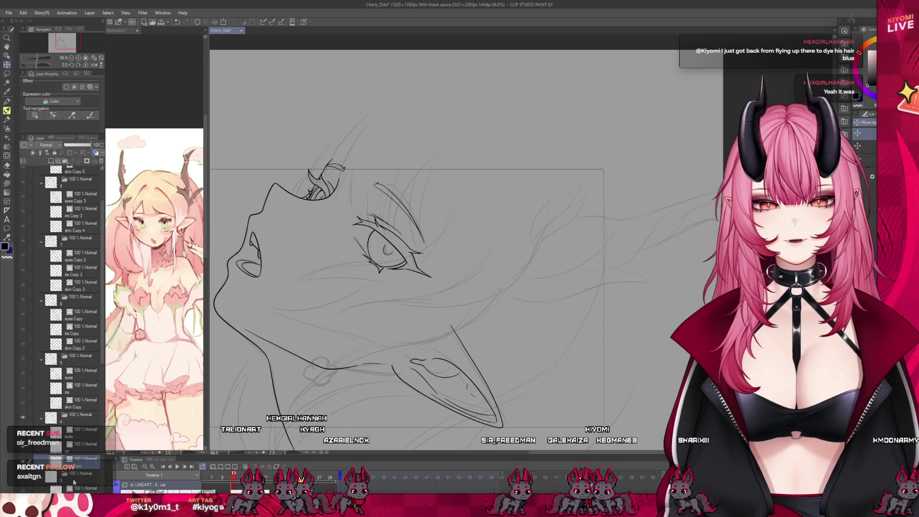
{"action": "key", "text": "Left"}
{"action": "key", "text": "Left"}
{"action": "key", "text": "Left"}
{"action": "scroll", "coordinate": [74, 335], "scroll_direction": "down", "scroll_amount": 3}
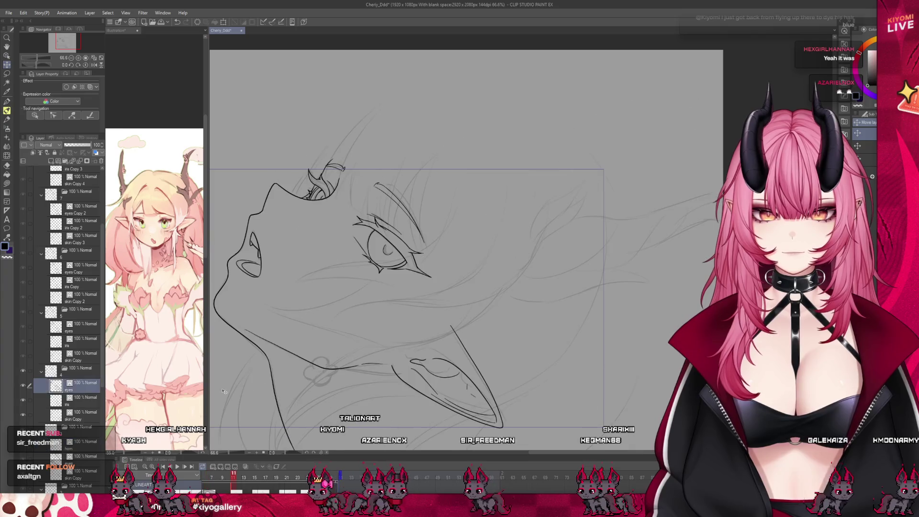
- Paste a horn copy, move it right and down, and rotate it about 7° clockwise
{"action": "key", "text": "ctrl+v"}
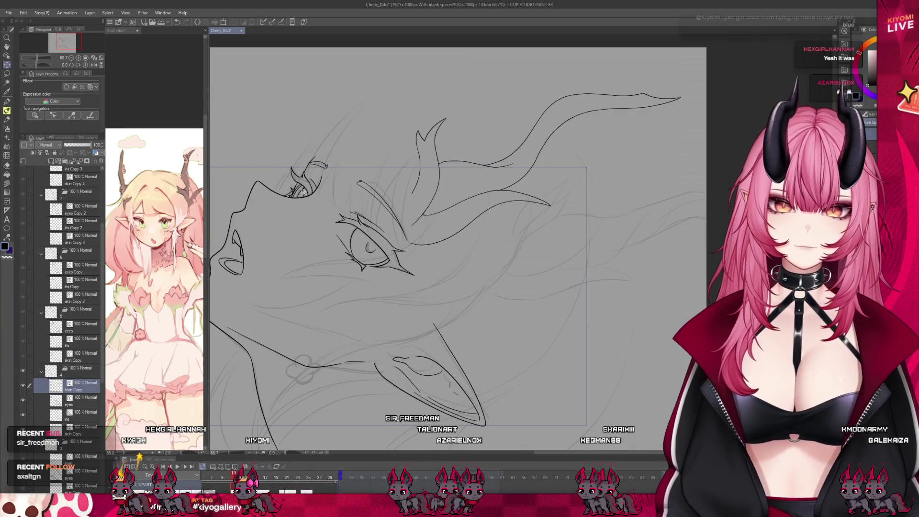
{"action": "left_click_drag", "start_coordinate": [509, 219], "coordinate": [590, 269]}
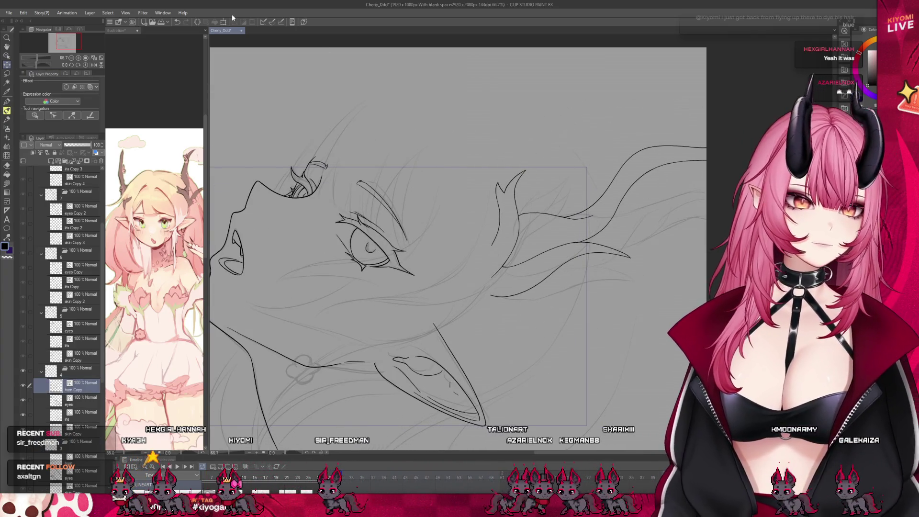
{"action": "key", "text": "ctrl+t"}
{"action": "key", "text": "ctrl+minus"}
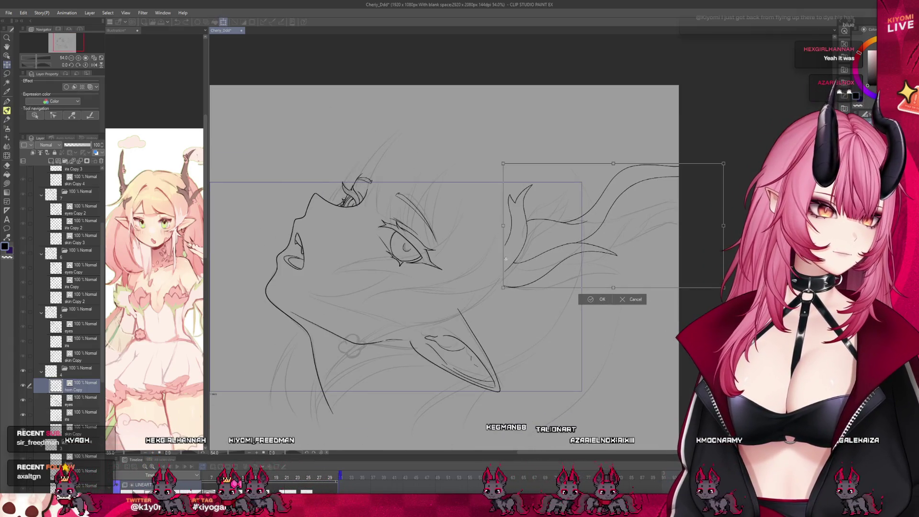
{"action": "left_click_drag", "start_coordinate": [730, 225], "coordinate": [727, 253]}
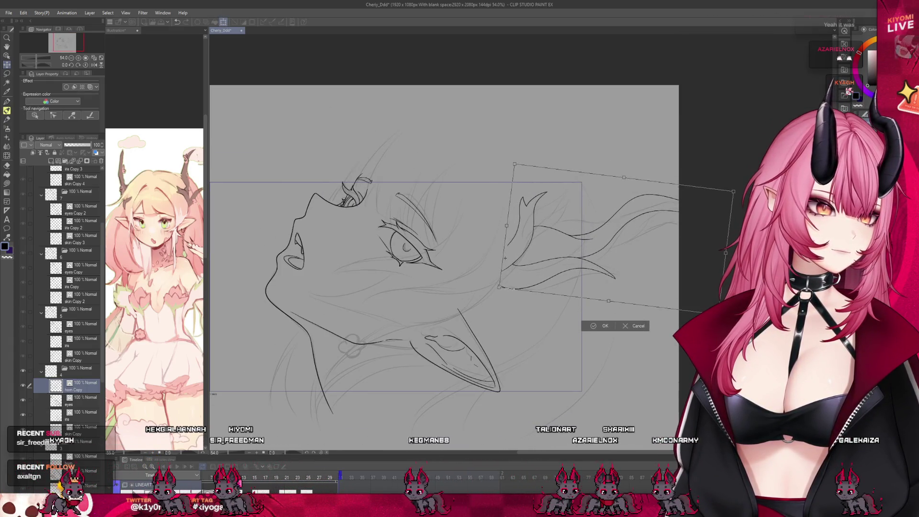
{"action": "left_click_drag", "start_coordinate": [594, 301], "coordinate": [600, 303]}
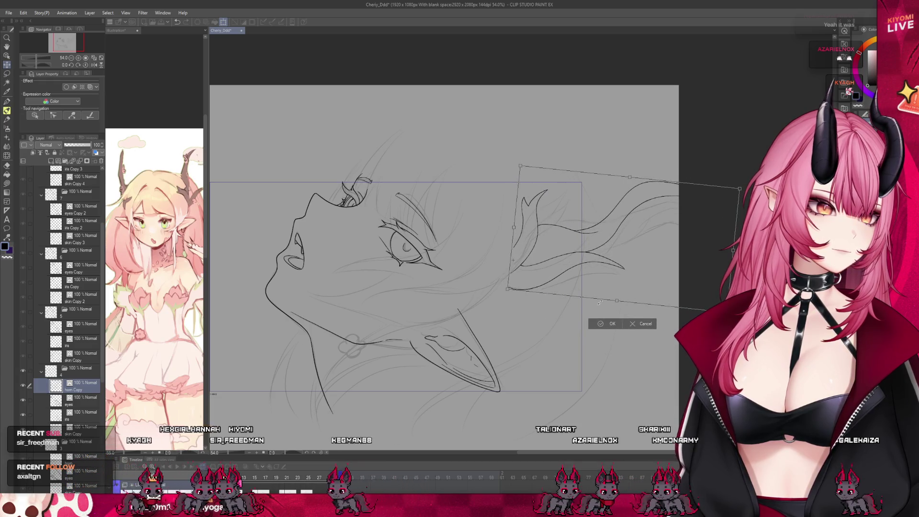
{"action": "left_click", "coordinate": [618, 322]}
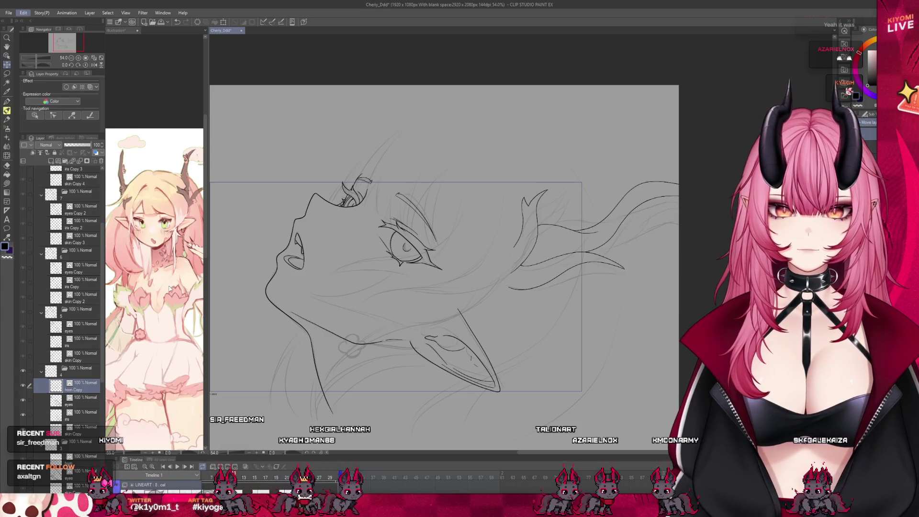
- Warp the right-side hair strands into a tighter curve with the mesh handles and apply
{"action": "key", "text": "ctrl+t"}
{"action": "left_click_drag", "start_coordinate": [591, 254], "coordinate": [600, 220]}
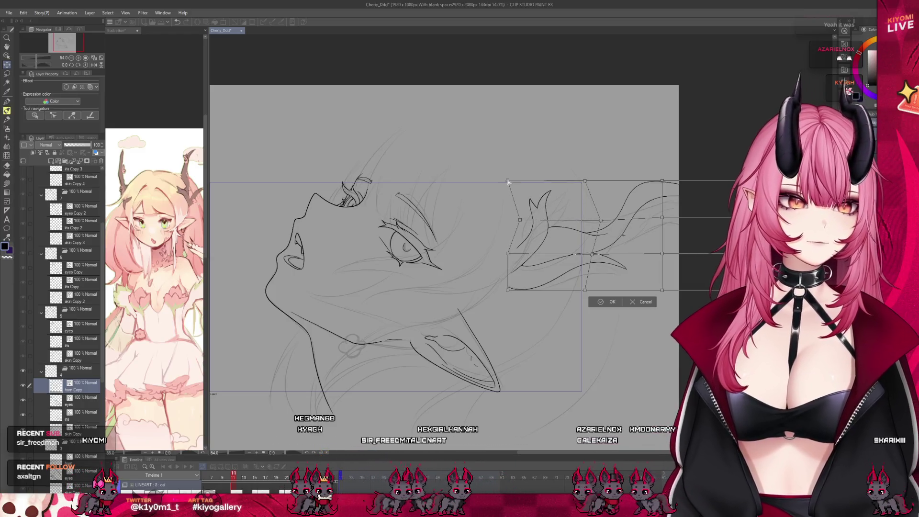
{"action": "left_click_drag", "start_coordinate": [509, 183], "coordinate": [521, 180]}
{"action": "left_click_drag", "start_coordinate": [586, 181], "coordinate": [580, 177]}
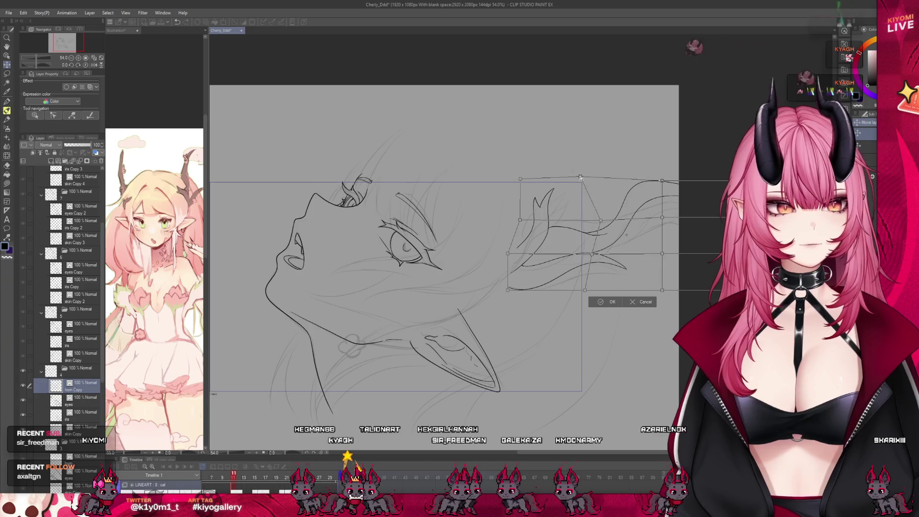
{"action": "left_click_drag", "start_coordinate": [507, 291], "coordinate": [497, 287]}
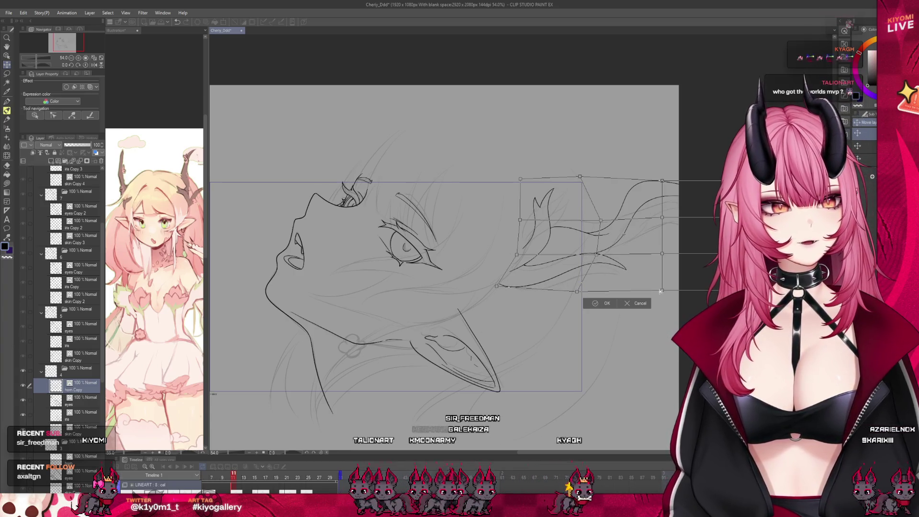
{"action": "left_click_drag", "start_coordinate": [661, 291], "coordinate": [617, 302]}
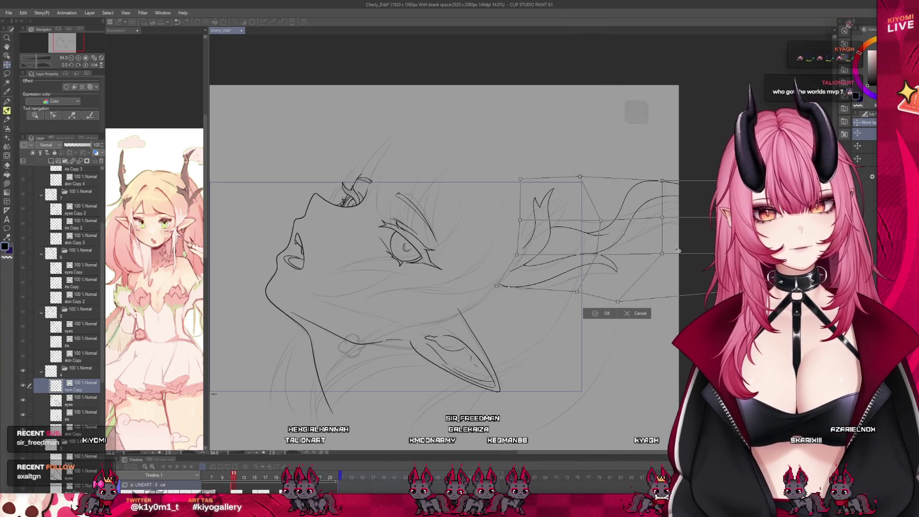
{"action": "left_click_drag", "start_coordinate": [662, 254], "coordinate": [647, 259]}
{"action": "left_click_drag", "start_coordinate": [668, 220], "coordinate": [659, 217]}
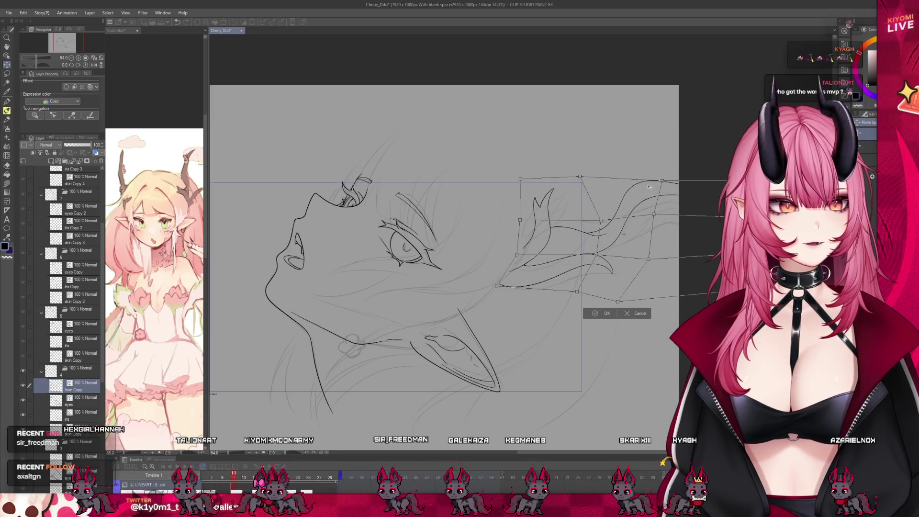
{"action": "left_click_drag", "start_coordinate": [663, 178], "coordinate": [647, 181]}
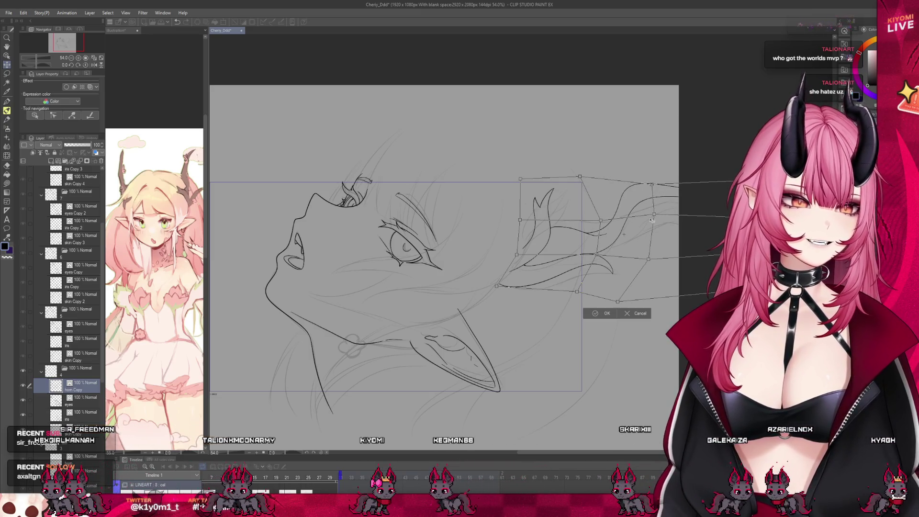
{"action": "left_click", "coordinate": [601, 312]}
{"action": "key", "text": "ctrl+minus"}
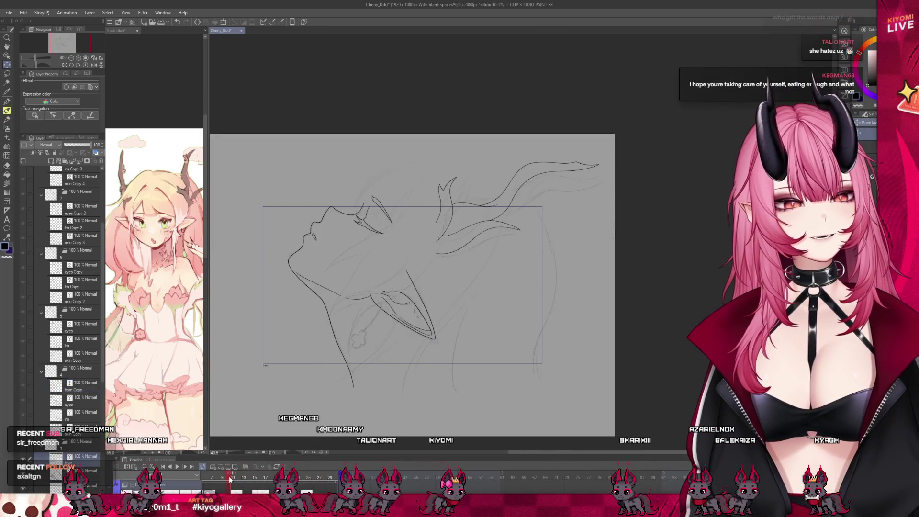
- Rotate the horn strokes 9° counter-clockwise with Ctrl+T and apply
{"action": "key", "text": "ctrl+t"}
{"action": "left_click_drag", "start_coordinate": [592, 245], "coordinate": [589, 232]}
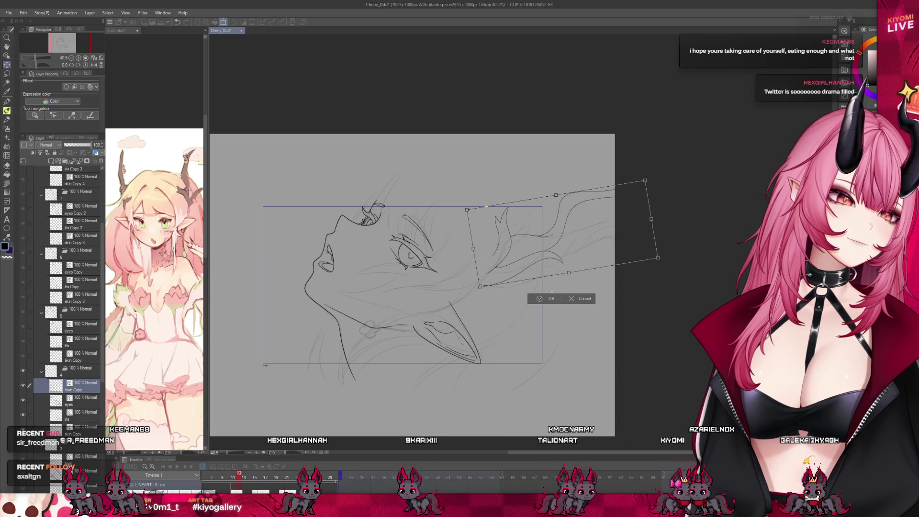
{"action": "left_click", "coordinate": [548, 299]}
{"action": "scroll", "coordinate": [456, 220], "scroll_direction": "up", "scroll_amount": 3}
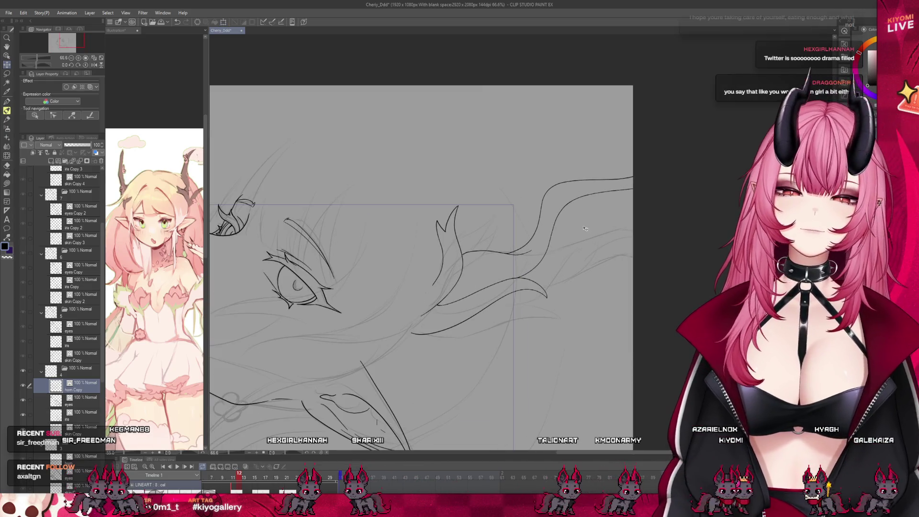
{"action": "scroll", "coordinate": [456, 220], "scroll_direction": "up", "scroll_amount": 1}
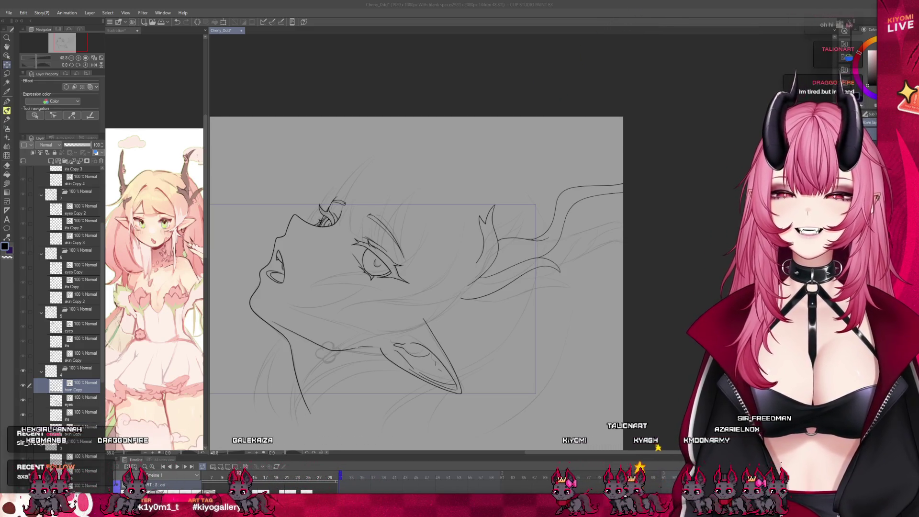
- Move the animation playhead to frame 12
{"action": "scroll", "coordinate": [449, 264], "scroll_direction": "up", "scroll_amount": 1}
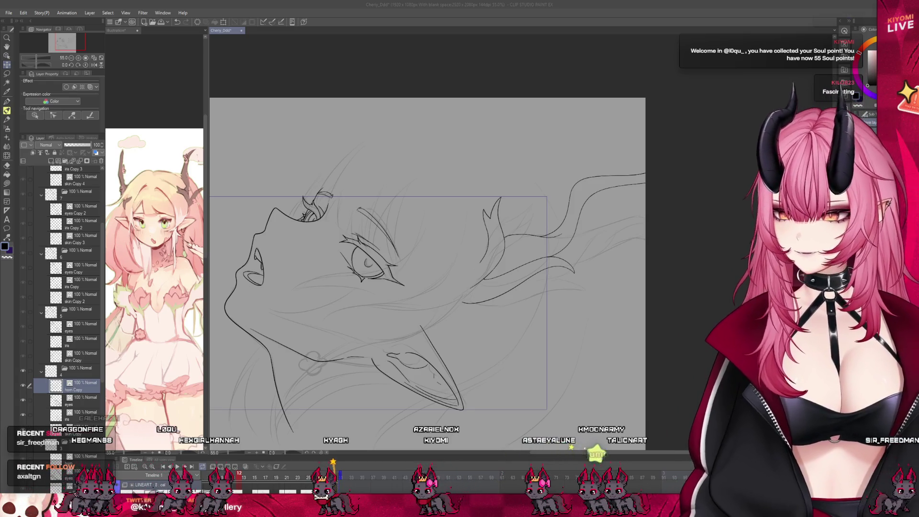
{"action": "scroll", "coordinate": [426, 268], "scroll_direction": "up", "scroll_amount": 3}
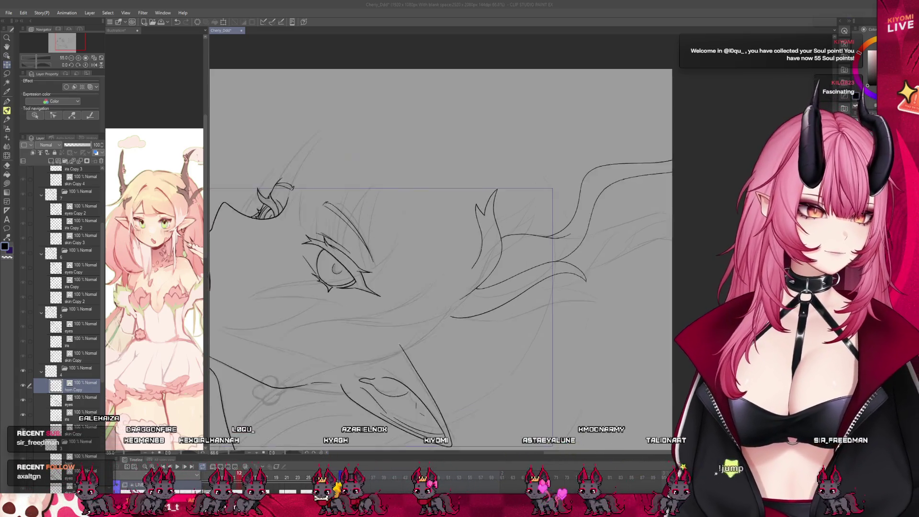
{"action": "scroll", "coordinate": [426, 268], "scroll_direction": "down", "scroll_amount": 2}
{"action": "scroll", "coordinate": [514, 240], "scroll_direction": "down", "scroll_amount": 3}
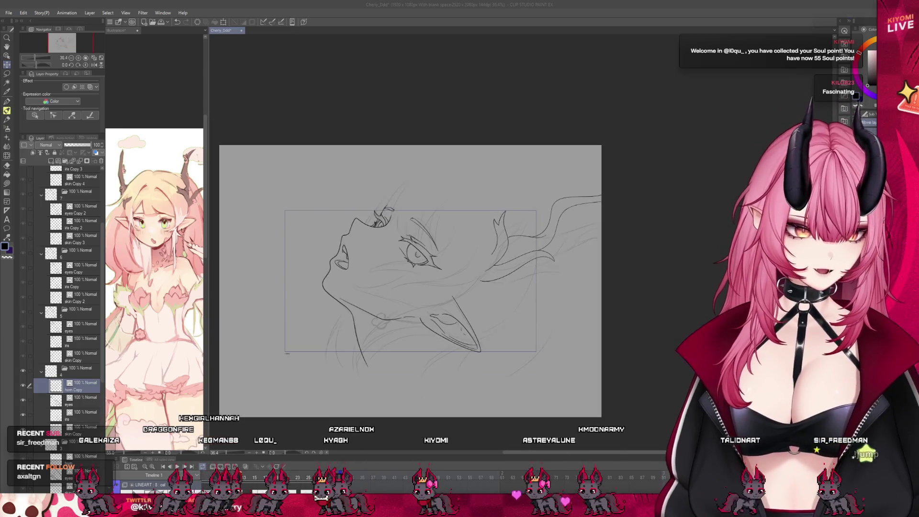
{"action": "left_click", "coordinate": [239, 480]}
{"action": "left_click_drag", "start_coordinate": [231, 483], "coordinate": [240, 484]}
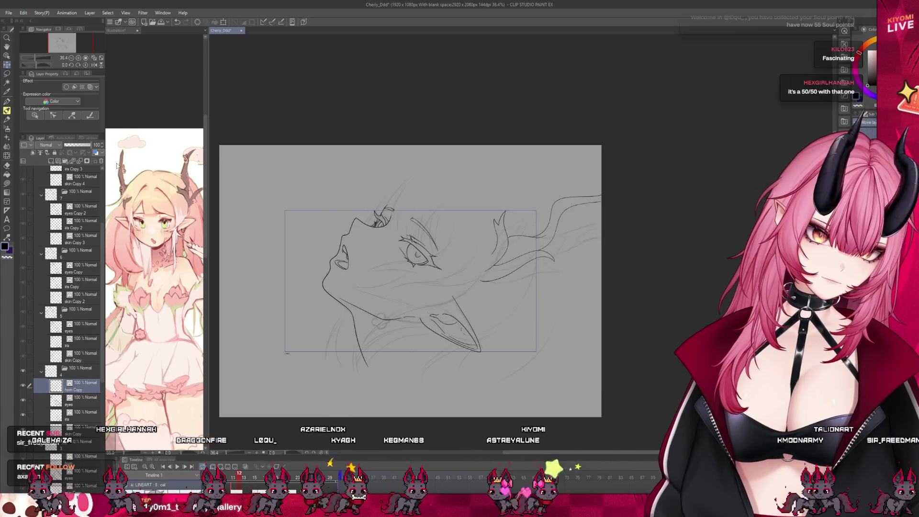
- Free-transform the hair lines beside the horn, compare with the original, and keep the transformed version
{"action": "left_click", "coordinate": [6, 66]}
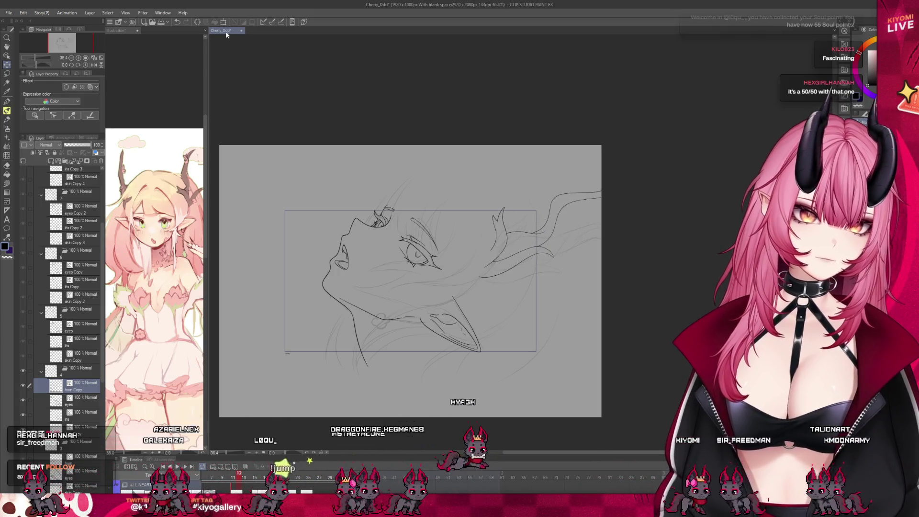
{"action": "key", "text": "ctrl+t"}
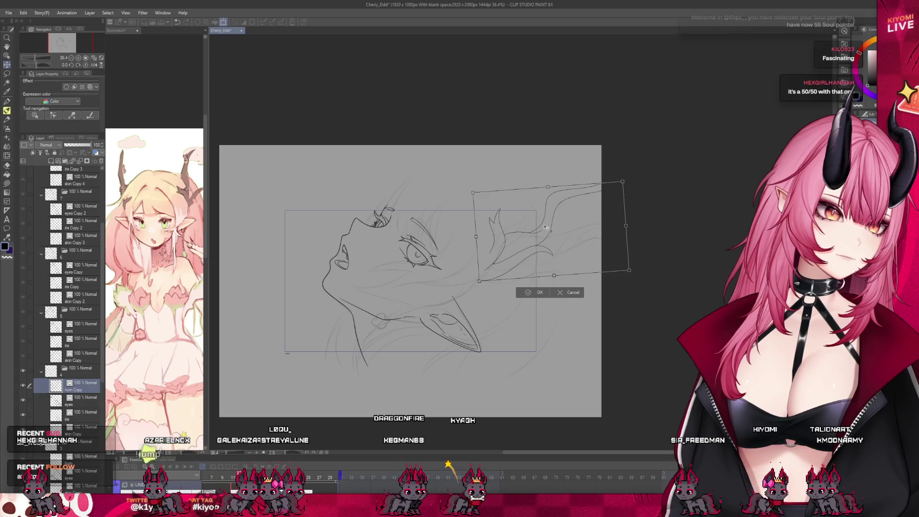
{"action": "key", "text": "Return"}
{"action": "key", "text": "ctrl+z"}
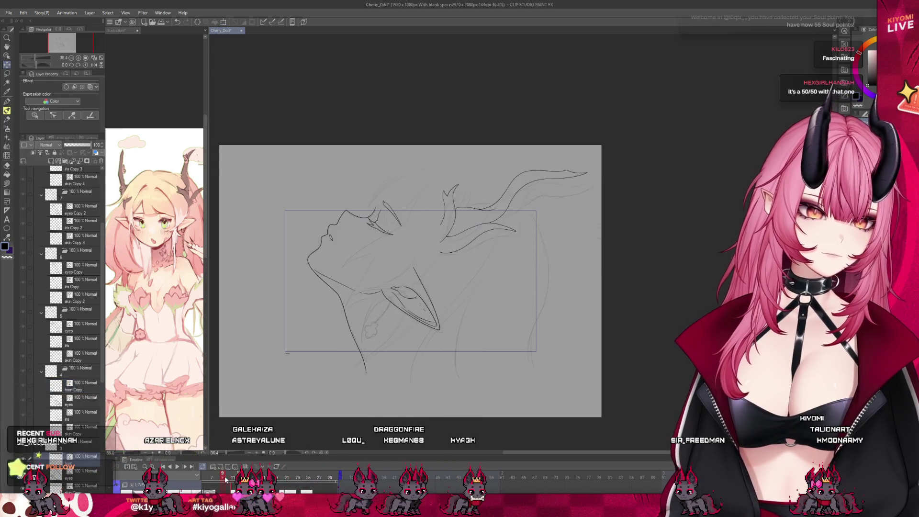
{"action": "key", "text": "ctrl+y"}
{"action": "key", "text": "ctrl+z"}
{"action": "key", "text": "ctrl+y"}
{"action": "key", "text": "ctrl+z"}
{"action": "key", "text": "ctrl+y"}
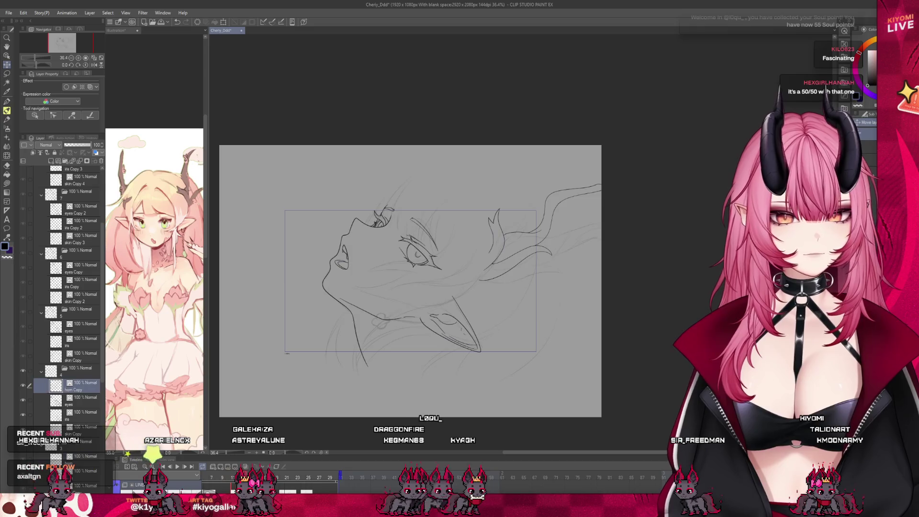
{"action": "key", "text": "ctrl+z"}
{"action": "key", "text": "ctrl+y"}
{"action": "key", "text": "ctrl+z"}
{"action": "key", "text": "ctrl+y"}
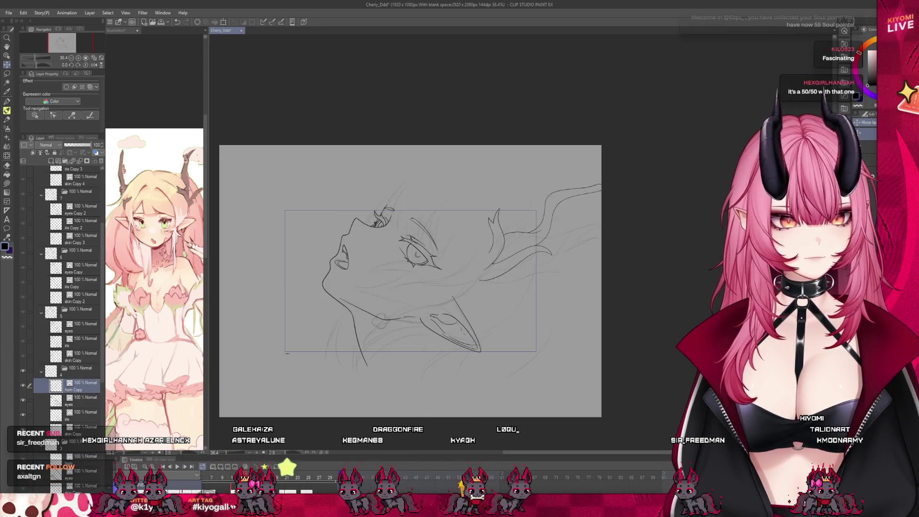
{"action": "key", "text": "ctrl+z"}
{"action": "key", "text": "ctrl+y"}
{"action": "key", "text": "ctrl+z"}
{"action": "key", "text": "ctrl+y"}
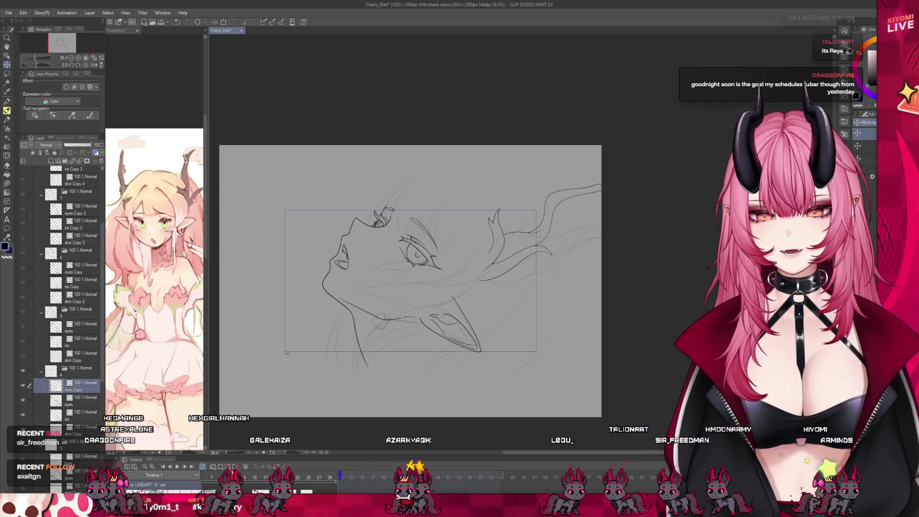
- Scrub the timeline to compare horn drawings and select the horn Copy layer
{"action": "scroll", "coordinate": [337, 478], "scroll_direction": "left", "scroll_amount": 3}
{"action": "mouse_move", "coordinate": [325, 477]}
{"action": "left_mouse_down"}
{"action": "mouse_move", "coordinate": [349, 484]}
{"action": "mouse_move", "coordinate": [303, 480]}
{"action": "left_mouse_up"}
{"action": "scroll", "coordinate": [385, 264], "scroll_direction": "up", "scroll_amount": 2}
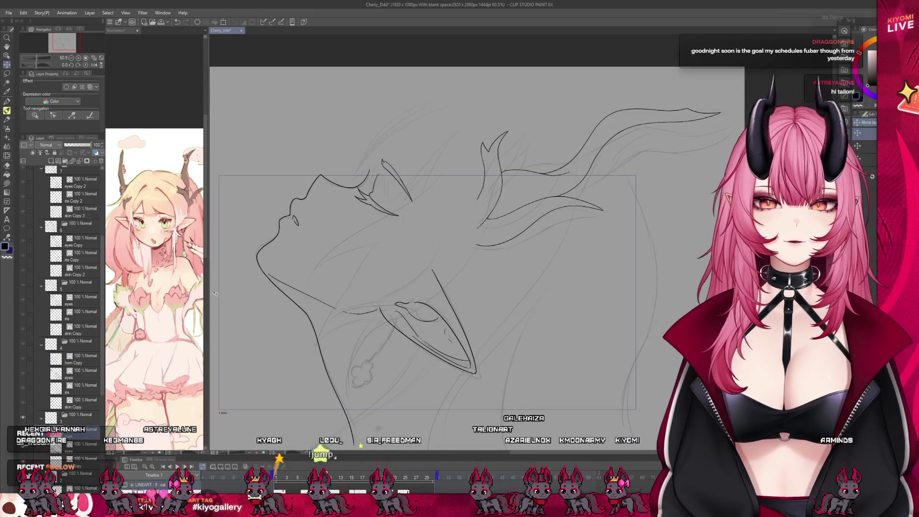
{"action": "left_click", "coordinate": [81, 360]}
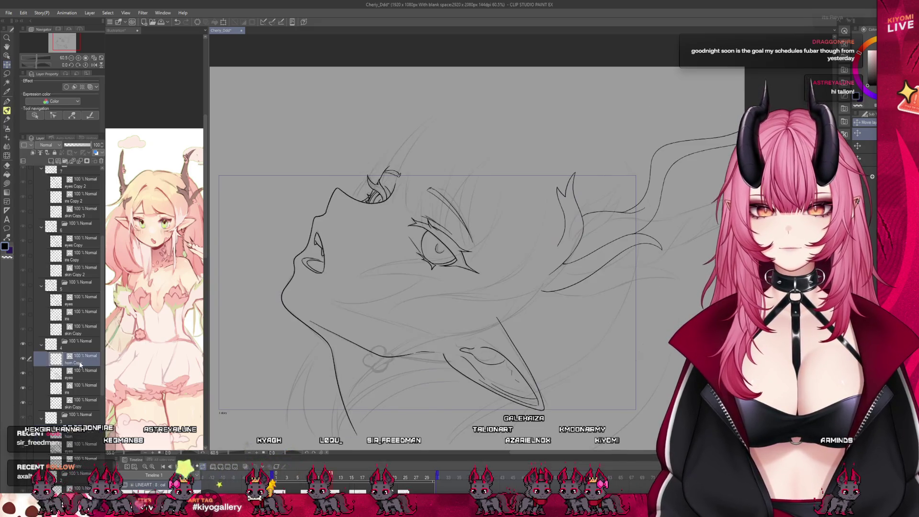
{"action": "scroll", "coordinate": [370, 345], "scroll_direction": "down", "scroll_amount": 2}
{"action": "scroll", "coordinate": [370, 344], "scroll_direction": "up", "scroll_amount": 1}
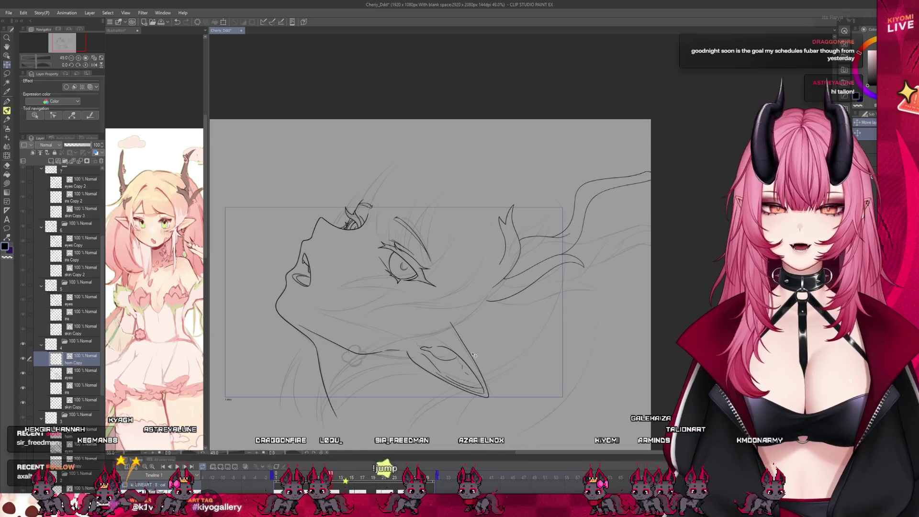
- Step through frames 12 to 14 to compare the horn versions
{"action": "mouse_move", "coordinate": [336, 486]}
{"action": "left_mouse_down"}
{"action": "mouse_move", "coordinate": [364, 486]}
{"action": "mouse_move", "coordinate": [311, 485]}
{"action": "left_mouse_up"}
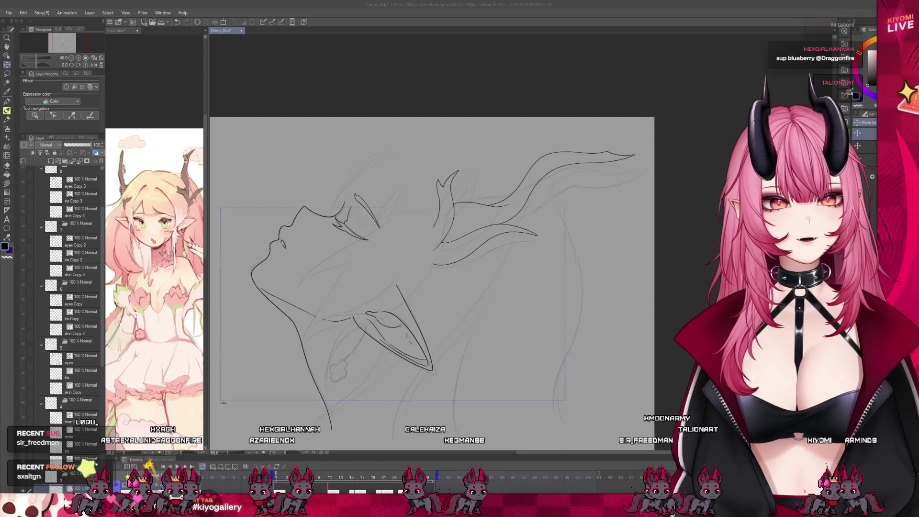
{"action": "scroll", "coordinate": [468, 199], "scroll_direction": "up", "scroll_amount": 1}
{"action": "left_click", "coordinate": [48, 53]}
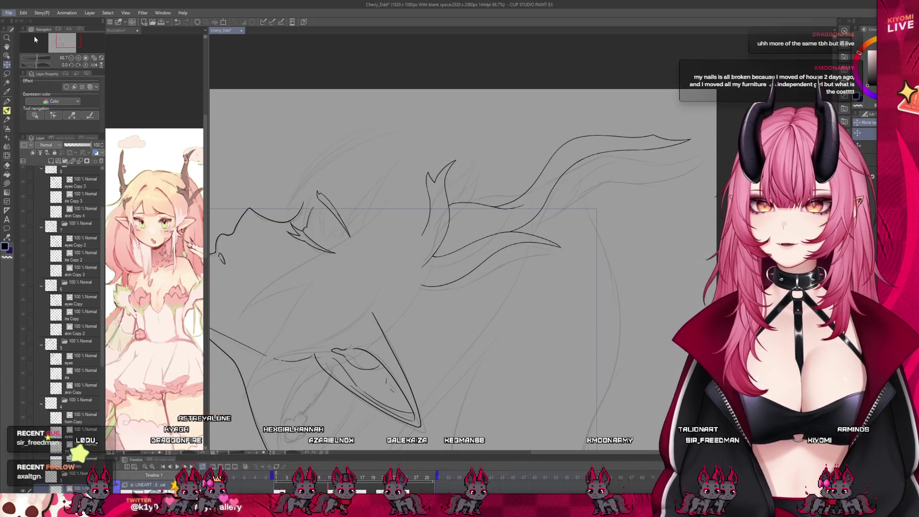
{"action": "key", "text": "alt+Tab"}
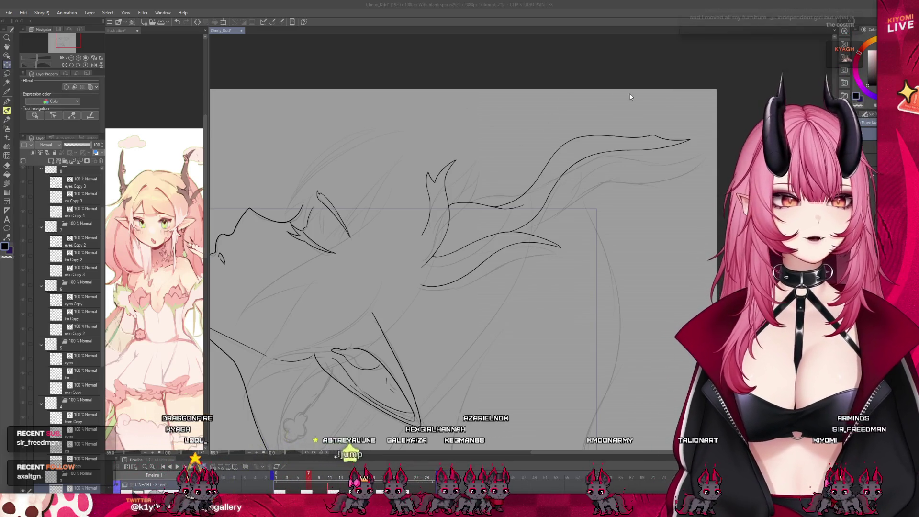
{"action": "key", "text": "alt+Tab"}
{"action": "scroll", "coordinate": [557, 193], "scroll_direction": "down", "scroll_amount": 1}
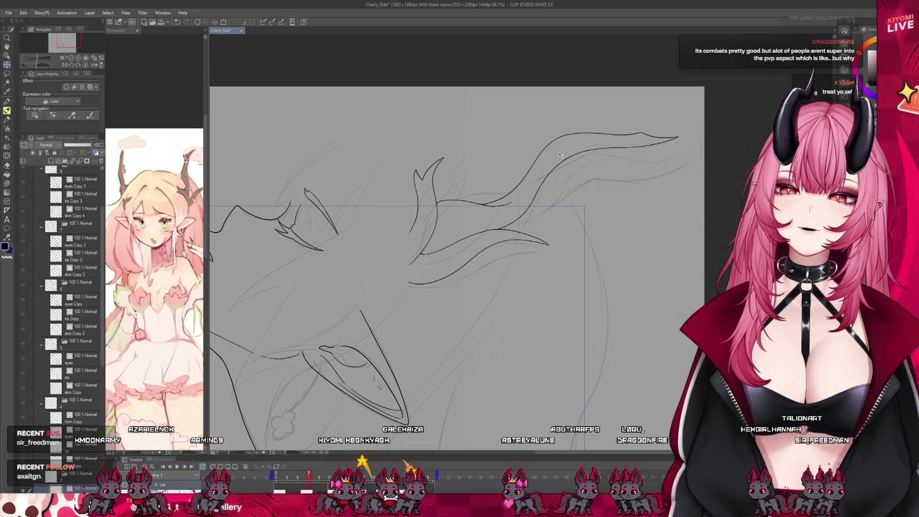
- Paste the horn drawing as horn Copy 2 above the eyes layer and shift it down-right
{"action": "scroll", "coordinate": [551, 143], "scroll_direction": "up", "scroll_amount": 3}
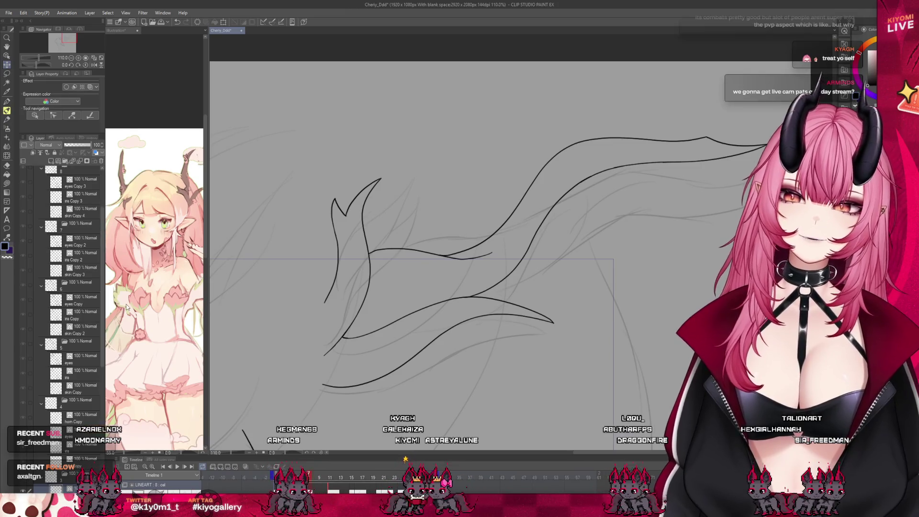
{"action": "scroll", "coordinate": [67, 408], "scroll_direction": "down", "scroll_amount": 1}
{"action": "left_click", "coordinate": [66, 408]}
{"action": "scroll", "coordinate": [384, 295], "scroll_direction": "down", "scroll_amount": 2}
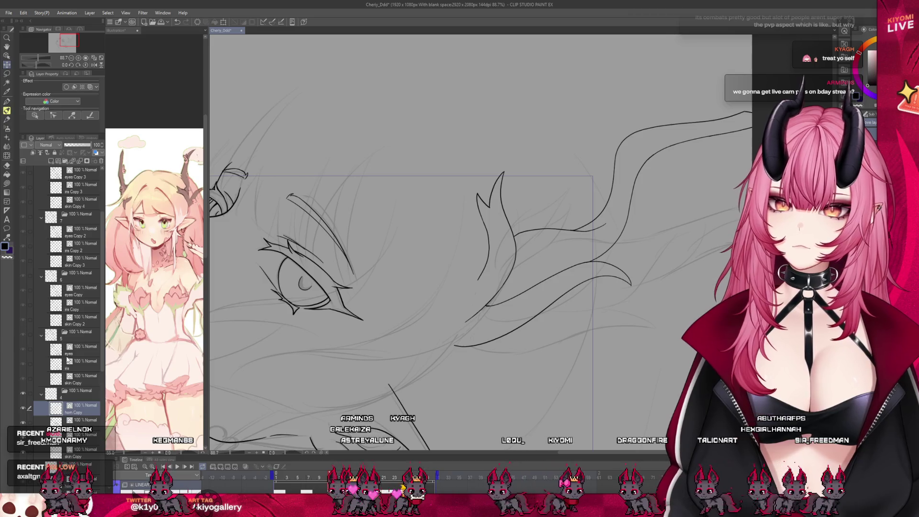
{"action": "scroll", "coordinate": [78, 415], "scroll_direction": "down", "scroll_amount": 2}
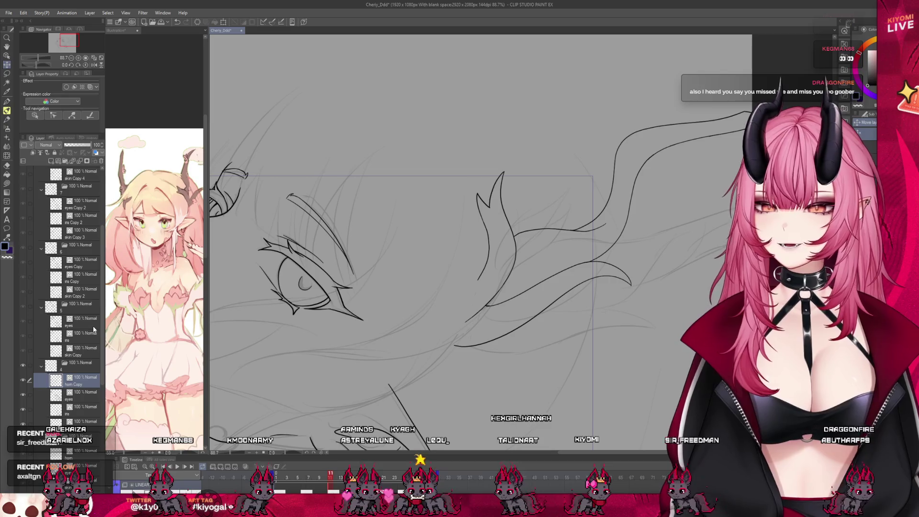
{"action": "left_click", "coordinate": [72, 323]}
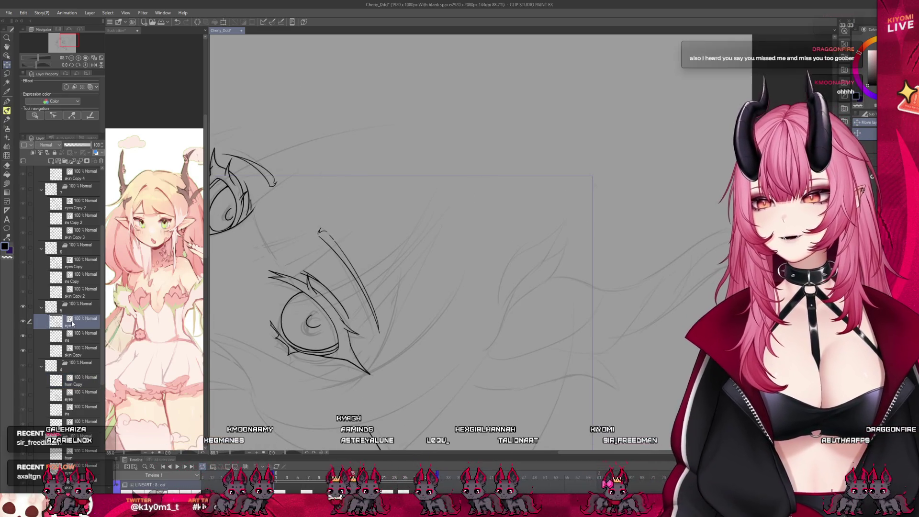
{"action": "key", "text": "ctrl+v"}
{"action": "scroll", "coordinate": [61, 47], "scroll_direction": "down", "scroll_amount": 2}
{"action": "left_click_drag", "start_coordinate": [584, 236], "coordinate": [593, 269]}
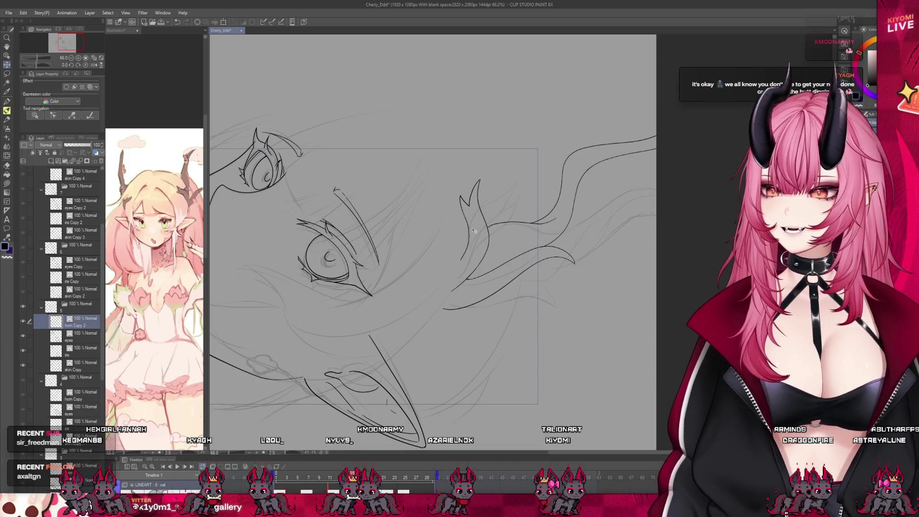
- On the neighbouring frame, rotate the horn strokes slightly clockwise with Free Transform
{"action": "scroll", "coordinate": [480, 251], "scroll_direction": "down", "scroll_amount": 1}
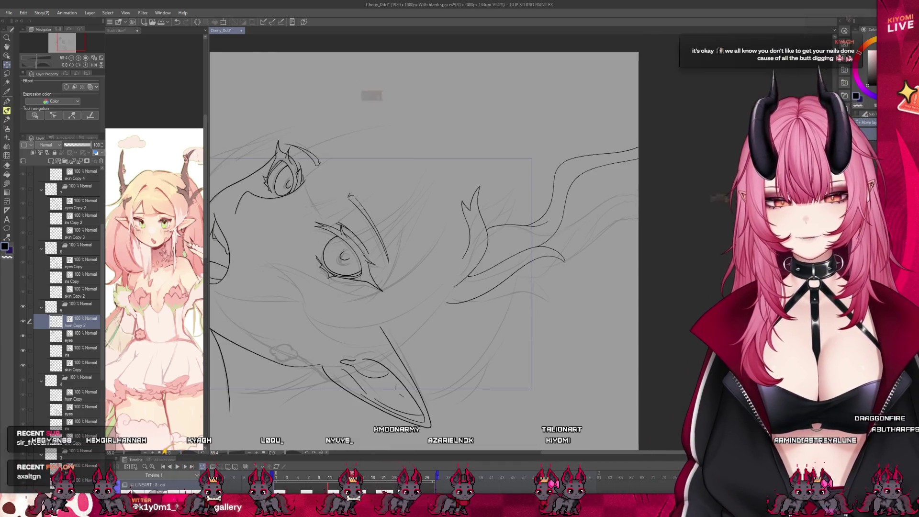
{"action": "key", "text": "Left"}
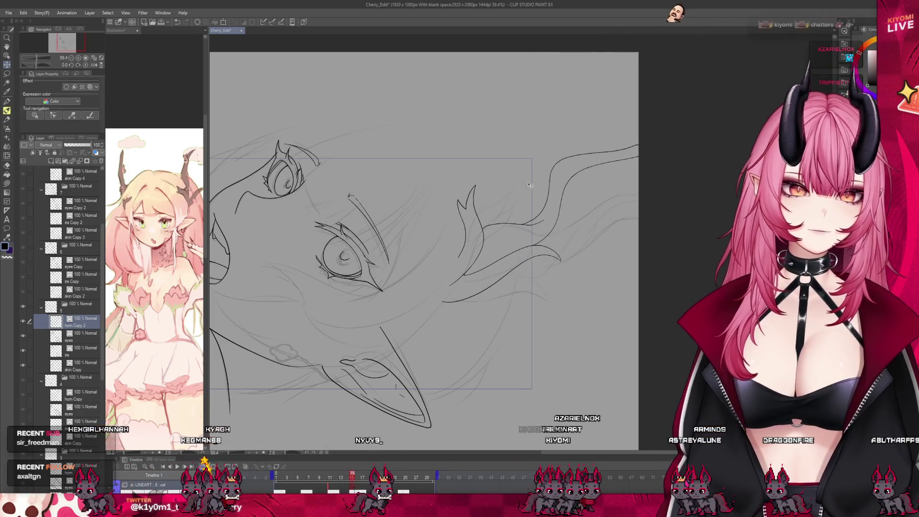
{"action": "left_click", "coordinate": [225, 23]}
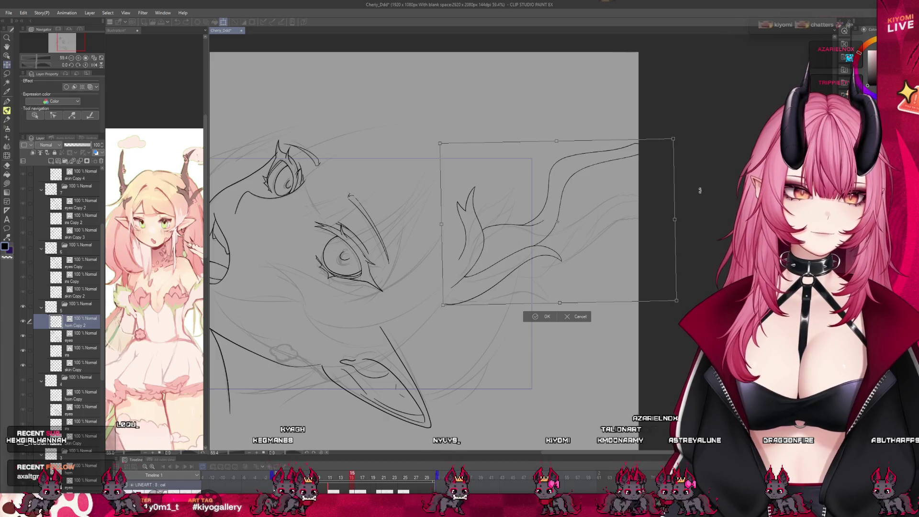
{"action": "left_click_drag", "start_coordinate": [691, 192], "coordinate": [692, 202]}
{"action": "key", "text": "Return"}
- Go to frame 15 and paste the horn from horn Copy 2 into a new horn Copy 3 layer
{"action": "mouse_move", "coordinate": [351, 478]}
{"action": "left_mouse_down"}
{"action": "mouse_move", "coordinate": [315, 479]}
{"action": "mouse_move", "coordinate": [373, 477]}
{"action": "mouse_move", "coordinate": [318, 478]}
{"action": "mouse_move", "coordinate": [354, 479]}
{"action": "left_mouse_up"}
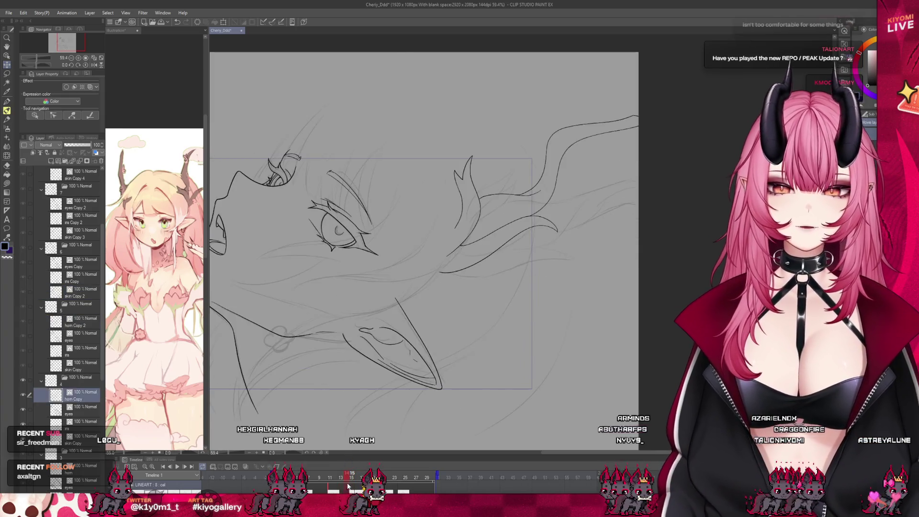
{"action": "scroll", "coordinate": [435, 224], "scroll_direction": "up", "scroll_amount": 1}
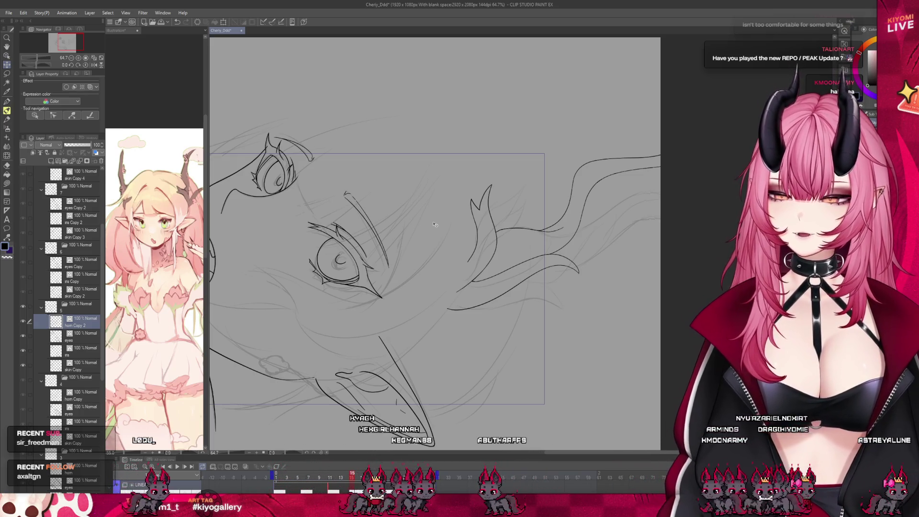
{"action": "scroll", "coordinate": [554, 255], "scroll_direction": "down", "scroll_amount": 2}
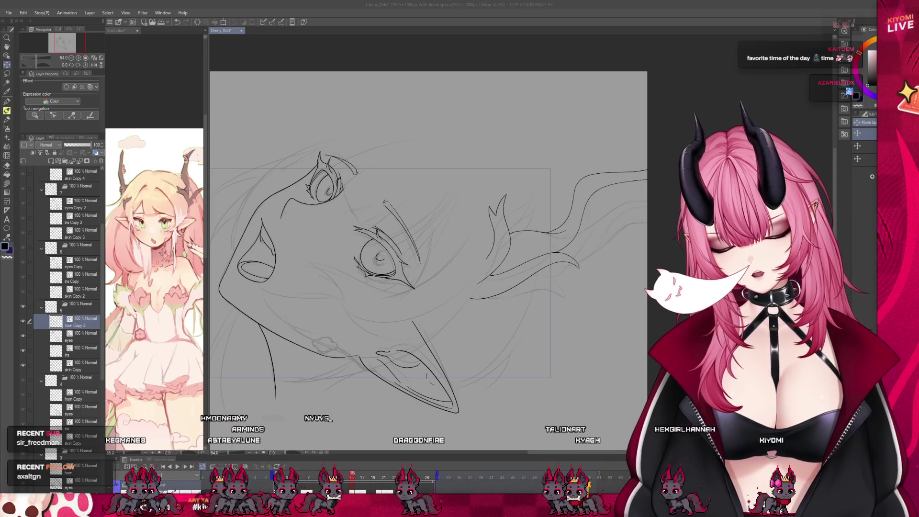
{"action": "key", "text": "ctrl+plus"}
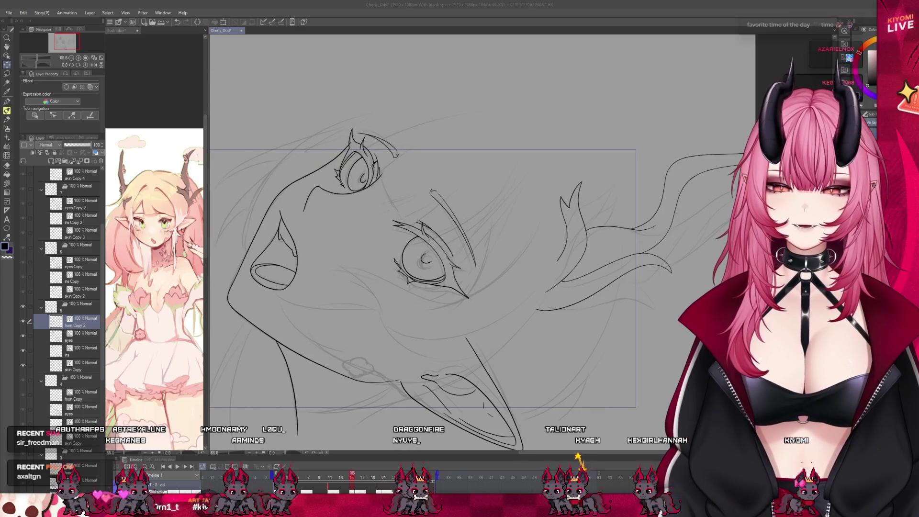
{"action": "left_click_drag", "start_coordinate": [347, 478], "coordinate": [352, 478]}
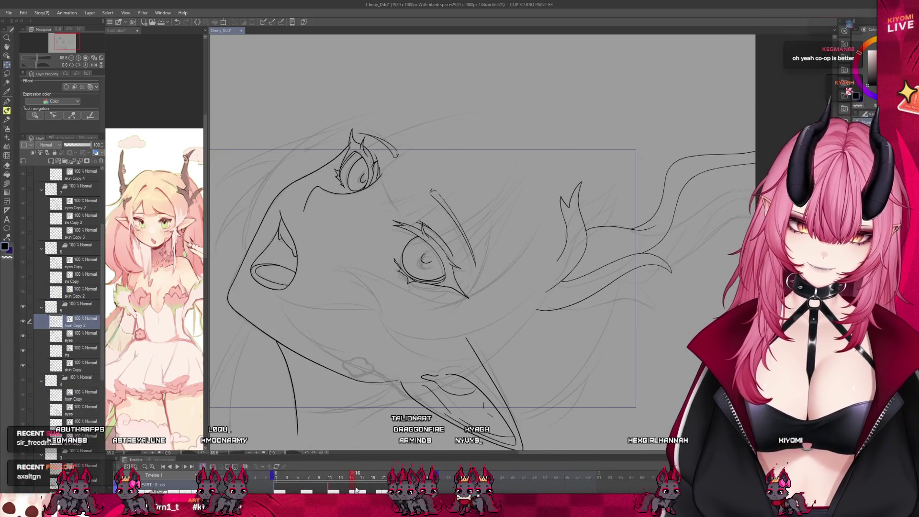
{"action": "left_click", "coordinate": [437, 478]}
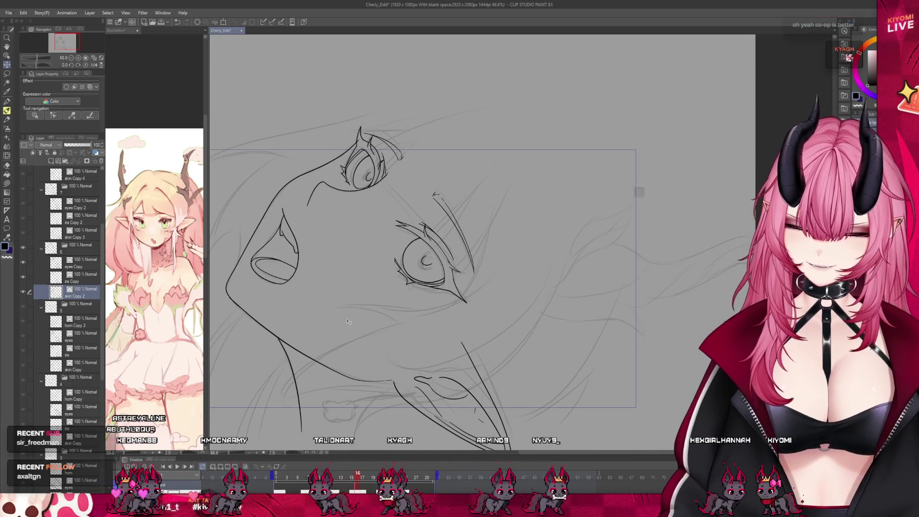
{"action": "left_click", "coordinate": [84, 321]}
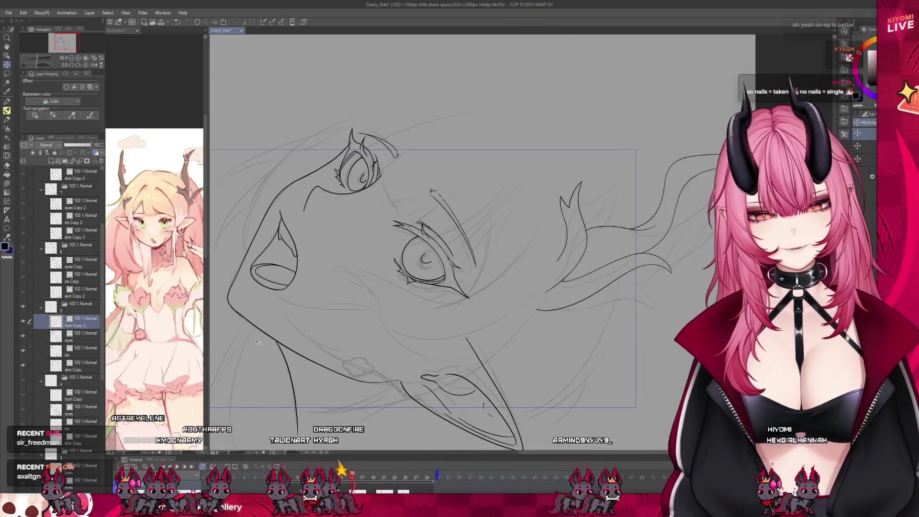
{"action": "scroll", "coordinate": [344, 319], "scroll_direction": "down", "scroll_amount": 1}
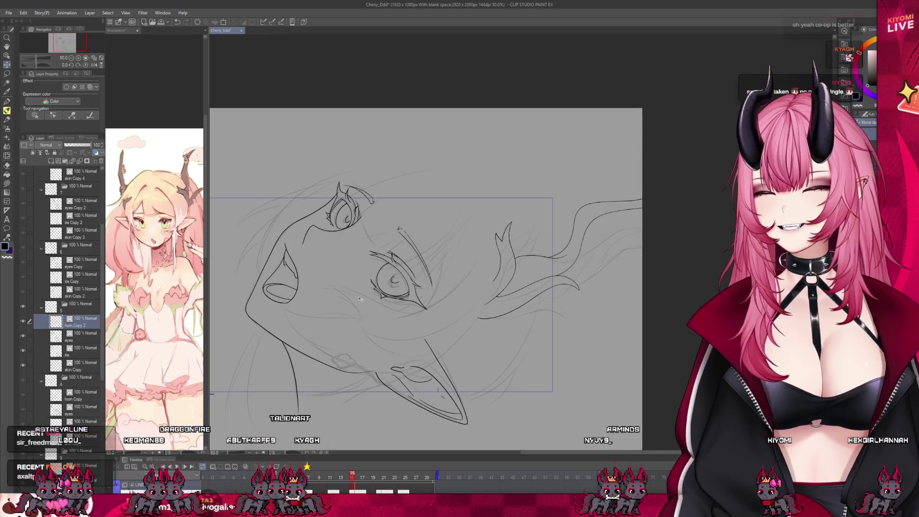
{"action": "key", "text": "ctrl+v"}
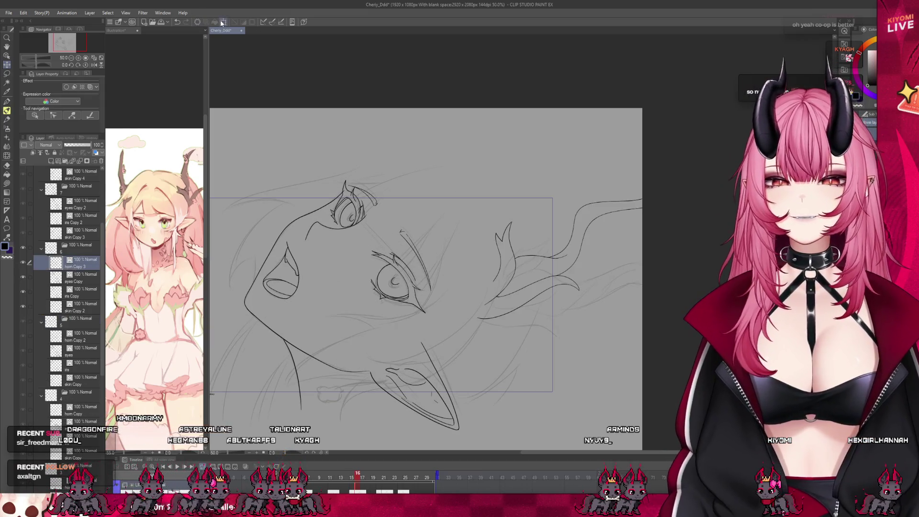
- Rotate the horn Copy 3 drawing clockwise and drag it lower with Free Transform
{"action": "left_click", "coordinate": [222, 22]}
{"action": "left_click_drag", "start_coordinate": [717, 252], "coordinate": [567, 286]}
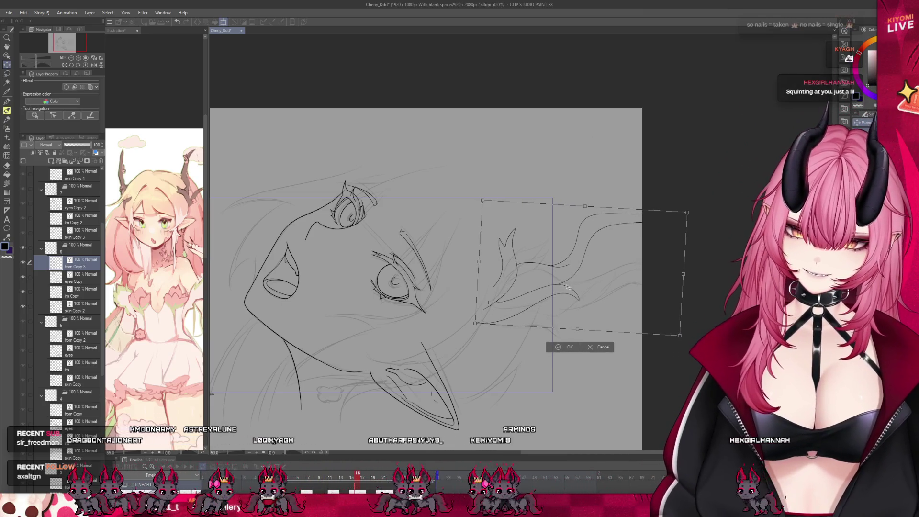
{"action": "left_click", "coordinate": [566, 347]}
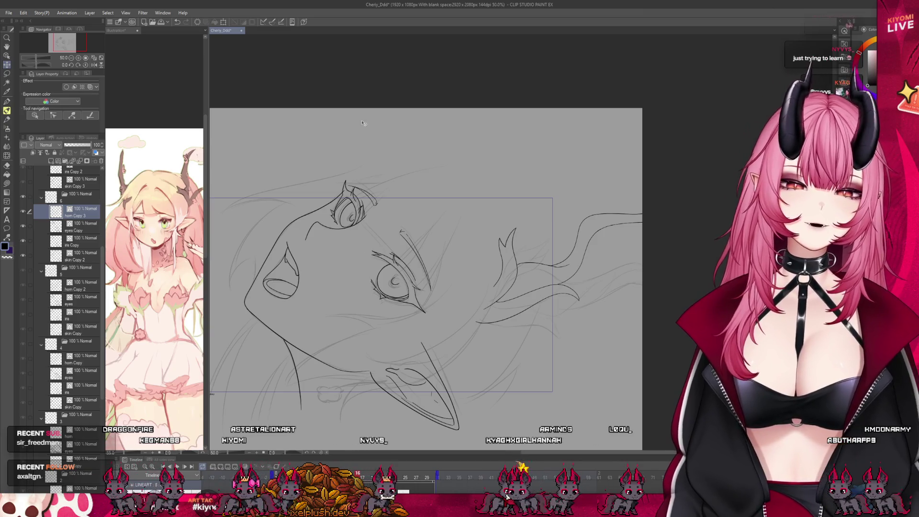
- Select the horn Copy 3 layer and step to the next horn frame
{"action": "left_click", "coordinate": [386, 487]}
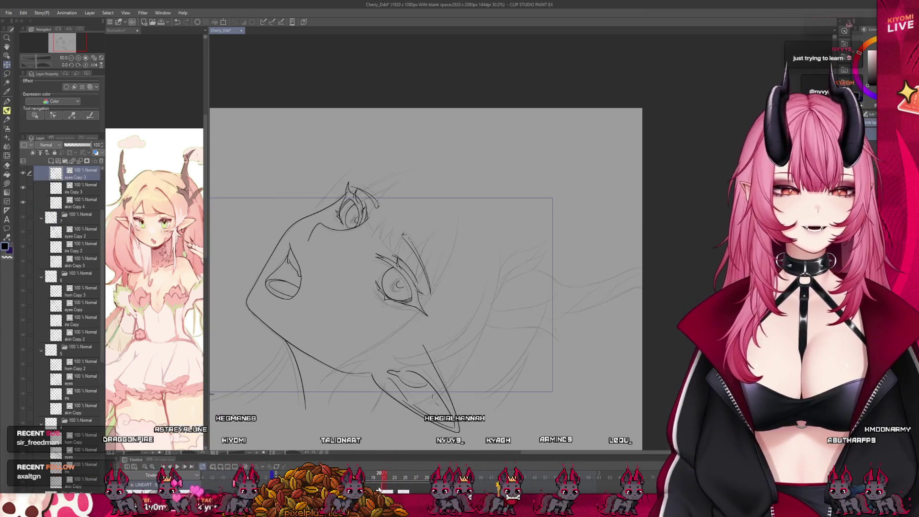
{"action": "key", "text": "ctrl+minus"}
{"action": "left_click", "coordinate": [80, 292]}
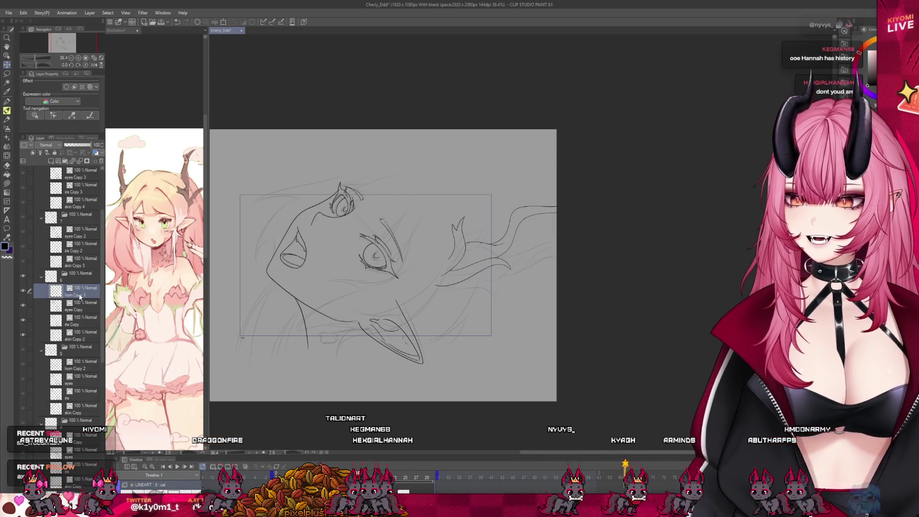
{"action": "scroll", "coordinate": [391, 219], "scroll_direction": "up", "scroll_amount": 3}
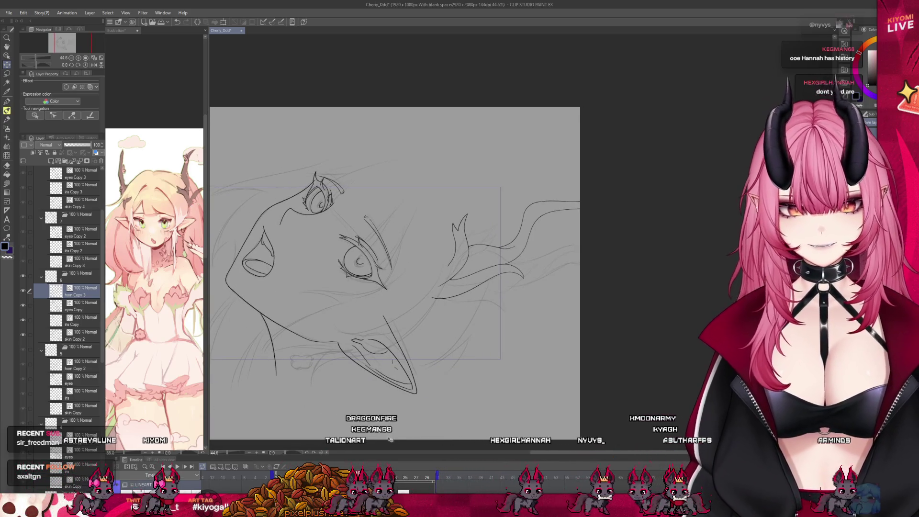
{"action": "key", "text": "space"}
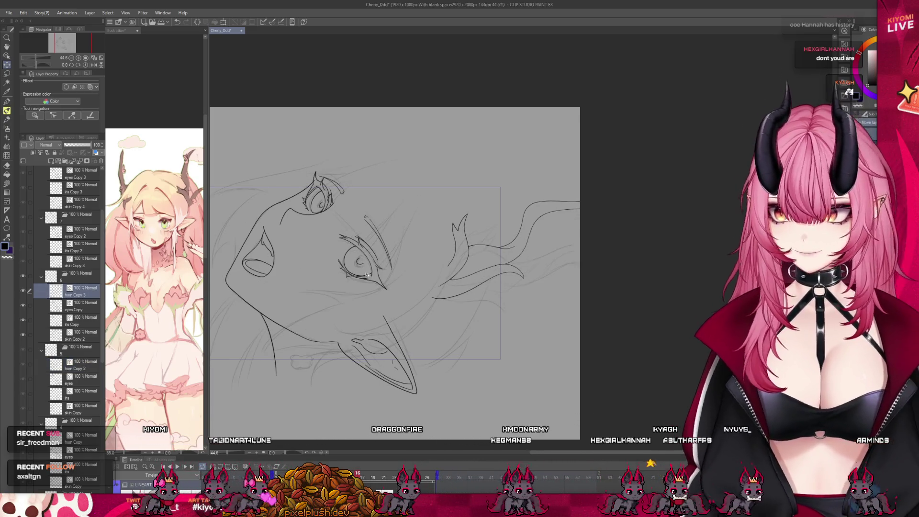
{"action": "scroll", "coordinate": [367, 275], "scroll_direction": "up", "scroll_amount": 1}
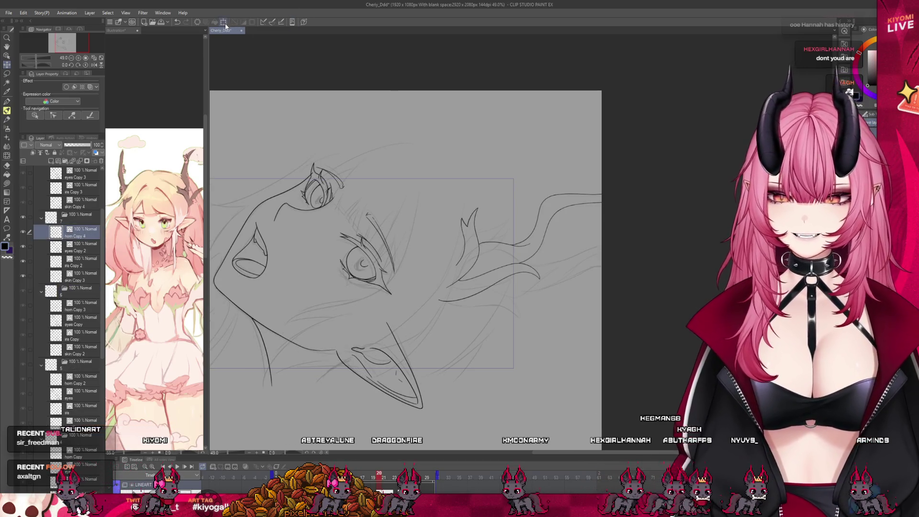
- Rotate this horn slightly clockwise and lower it, then check alignment with onion skin
{"action": "left_click", "coordinate": [223, 22]}
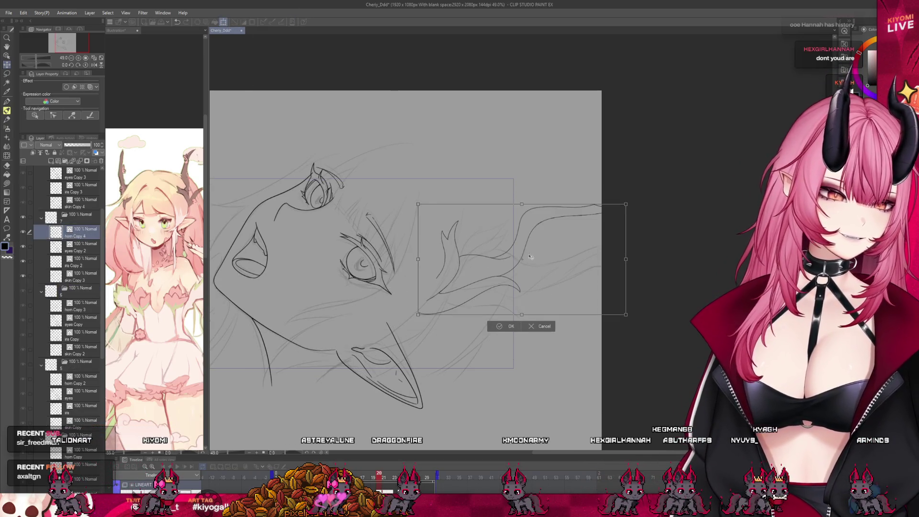
{"action": "left_click_drag", "start_coordinate": [562, 273], "coordinate": [556, 284]}
{"action": "left_click", "coordinate": [532, 325]}
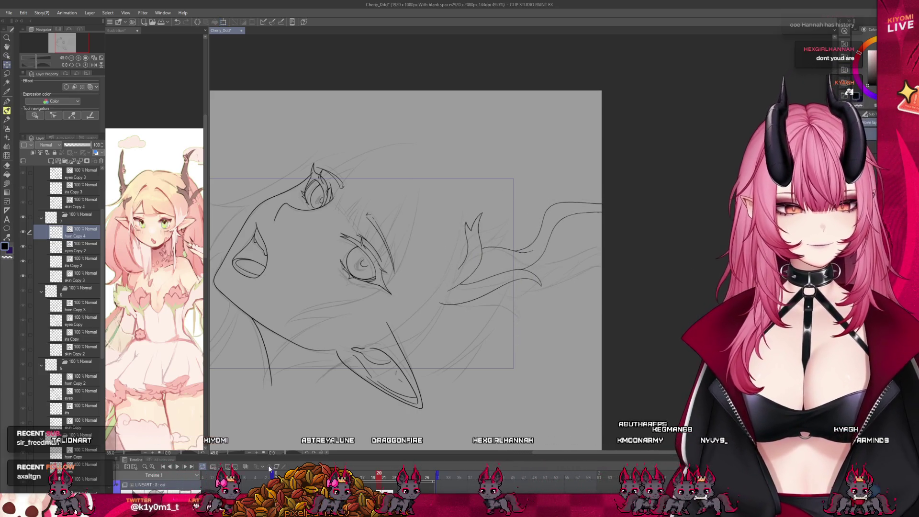
{"action": "left_click", "coordinate": [245, 466]}
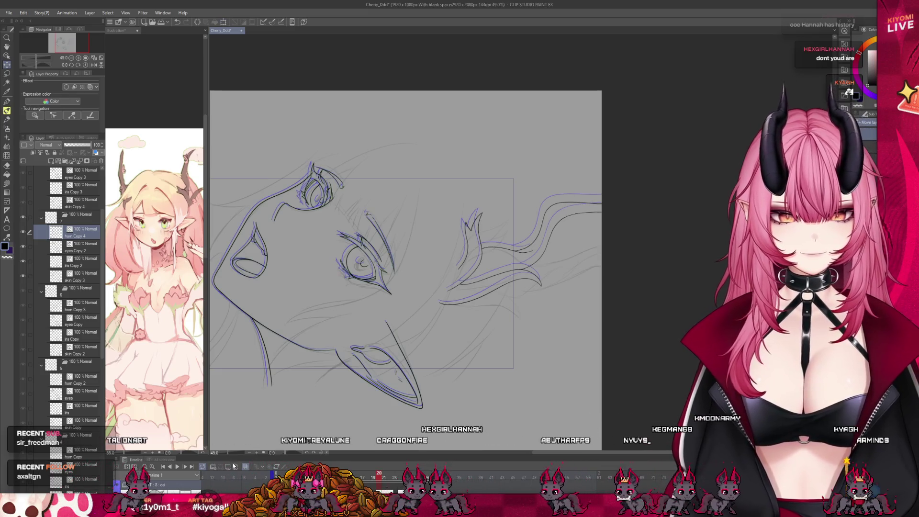
{"action": "left_click", "coordinate": [244, 467]}
{"action": "mouse_move", "coordinate": [379, 478]}
{"action": "left_mouse_down"}
{"action": "mouse_move", "coordinate": [352, 476]}
{"action": "mouse_move", "coordinate": [399, 480]}
{"action": "mouse_move", "coordinate": [373, 478]}
{"action": "left_mouse_up"}
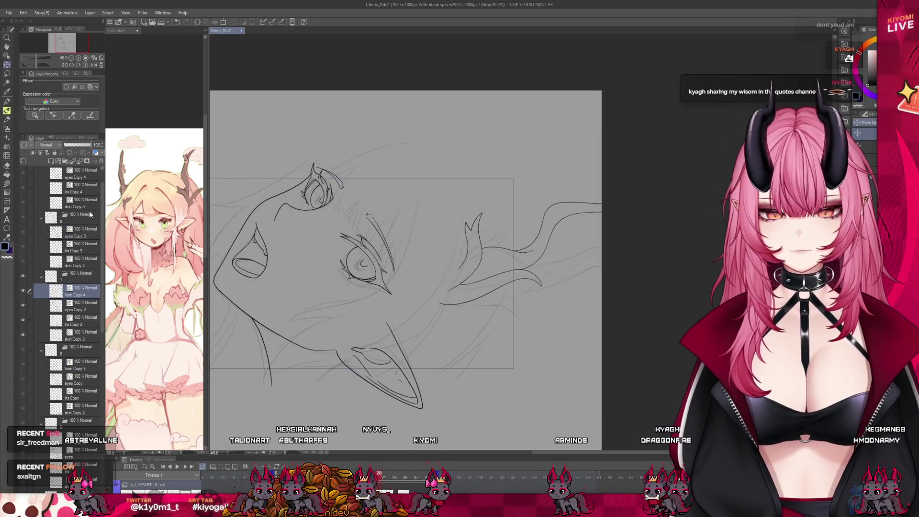
{"action": "left_click", "coordinate": [87, 234]}
{"action": "key", "text": "Left"}
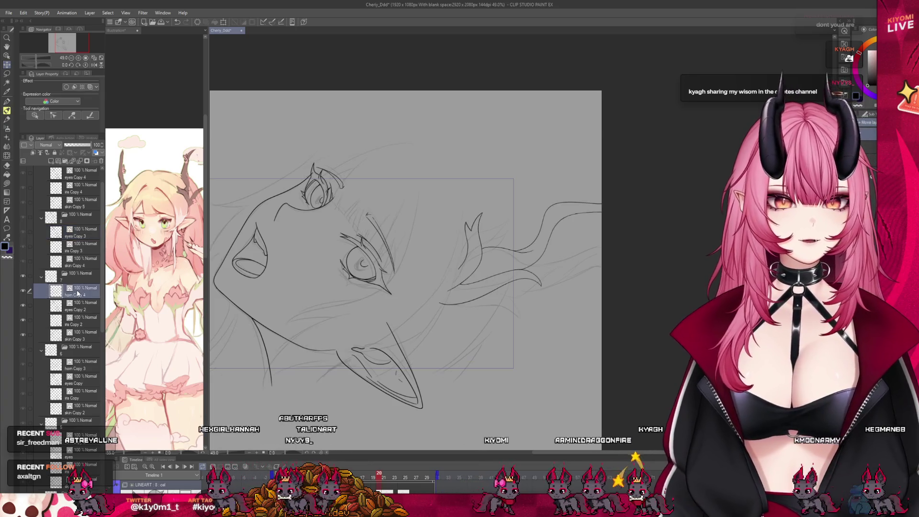
{"action": "key", "text": "Right"}
{"action": "key", "text": "Right"}
{"action": "key", "text": "Right"}
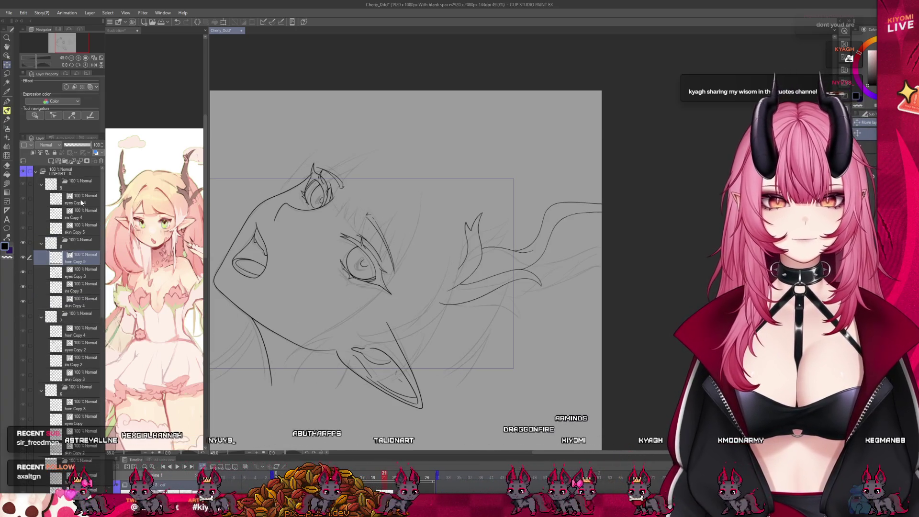
{"action": "scroll", "coordinate": [329, 218], "scroll_direction": "down", "scroll_amount": 2}
{"action": "scroll", "coordinate": [329, 218], "scroll_direction": "up", "scroll_amount": 4}
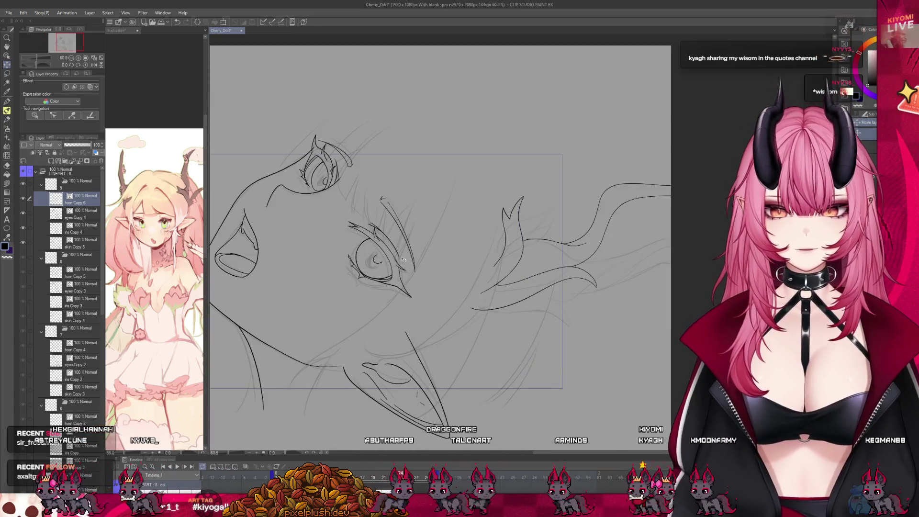
{"action": "left_click", "coordinate": [138, 489]}
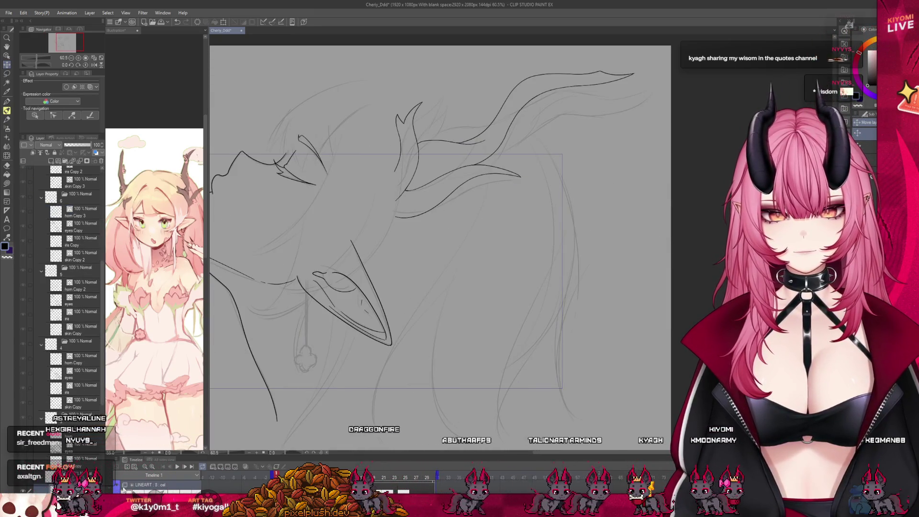
{"action": "left_click_drag", "start_coordinate": [242, 455], "coordinate": [243, 431]}
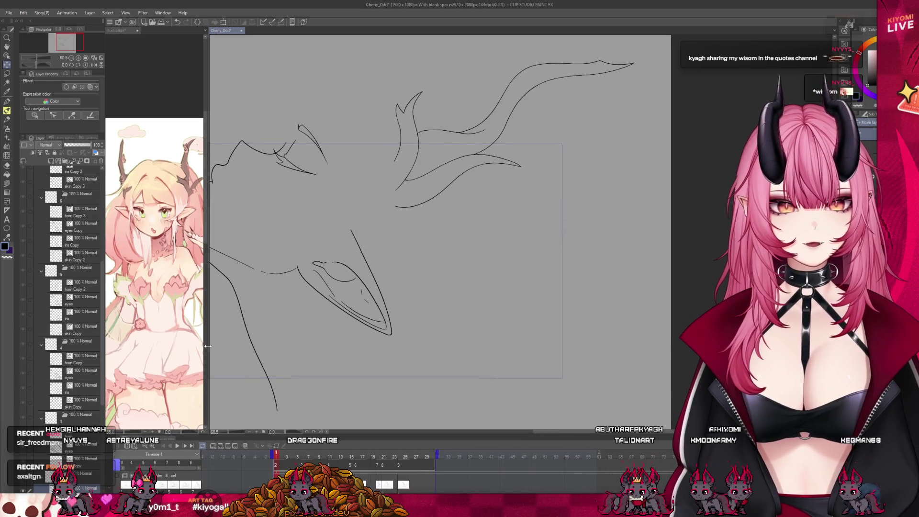
{"action": "left_click_drag", "start_coordinate": [207, 345], "coordinate": [120, 346]}
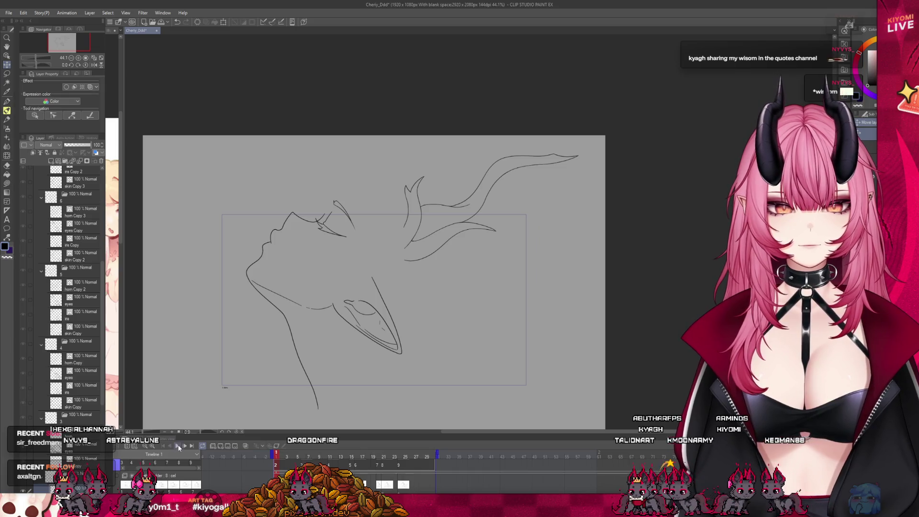
{"action": "left_click", "coordinate": [178, 446]}
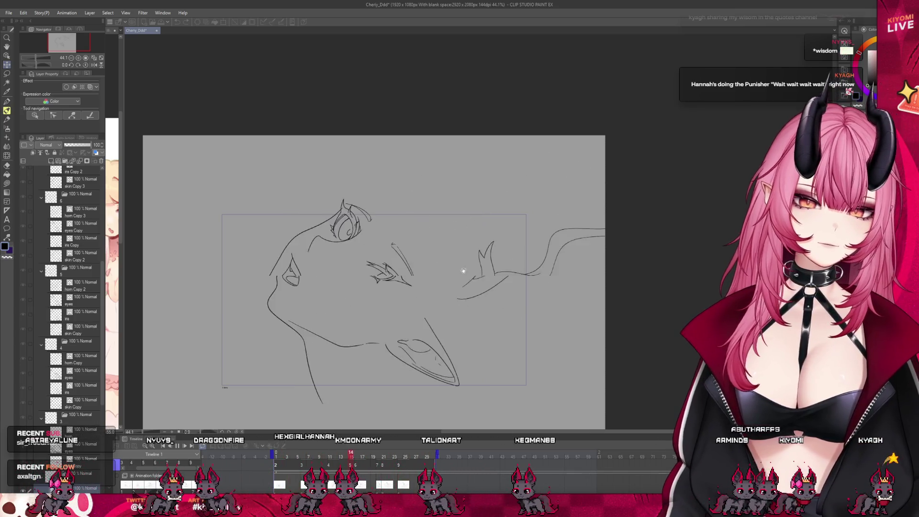
{"action": "scroll", "coordinate": [323, 296], "scroll_direction": "up", "scroll_amount": 1}
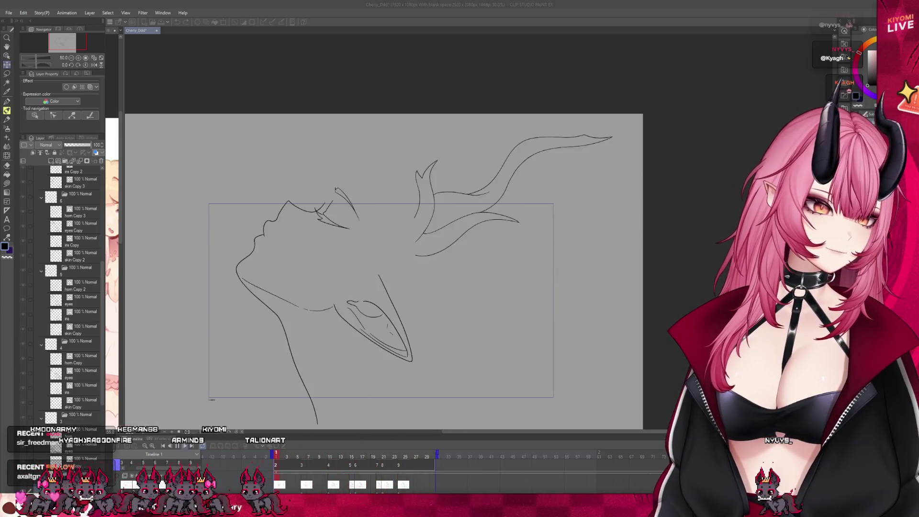
- Stop playback, return to frame 1, and move the horn layer into a new folder
{"action": "left_click", "coordinate": [177, 446]}
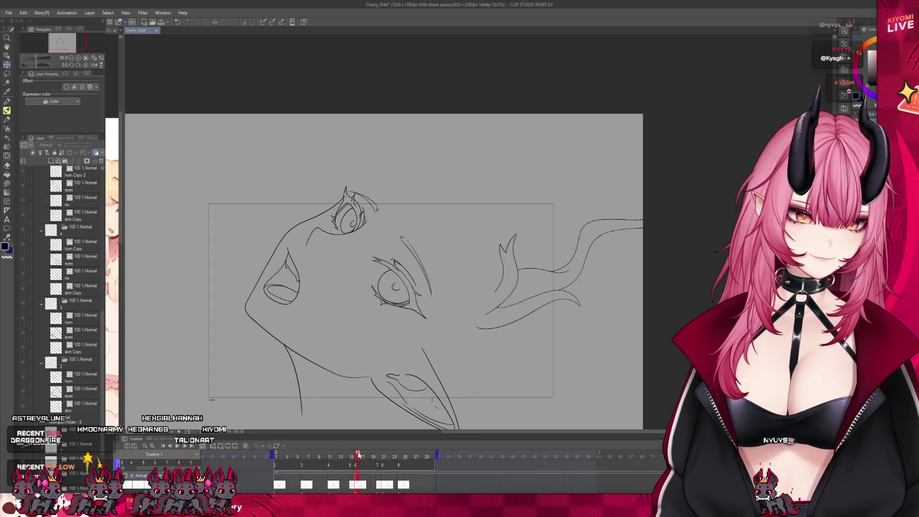
{"action": "left_click", "coordinate": [402, 456]}
{"action": "left_click", "coordinate": [276, 465]}
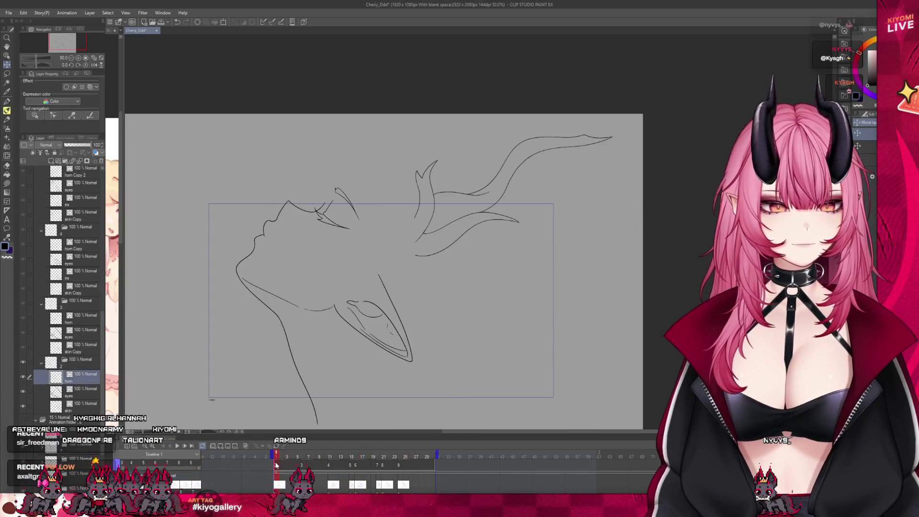
{"action": "scroll", "coordinate": [79, 386], "scroll_direction": "up", "scroll_amount": 3}
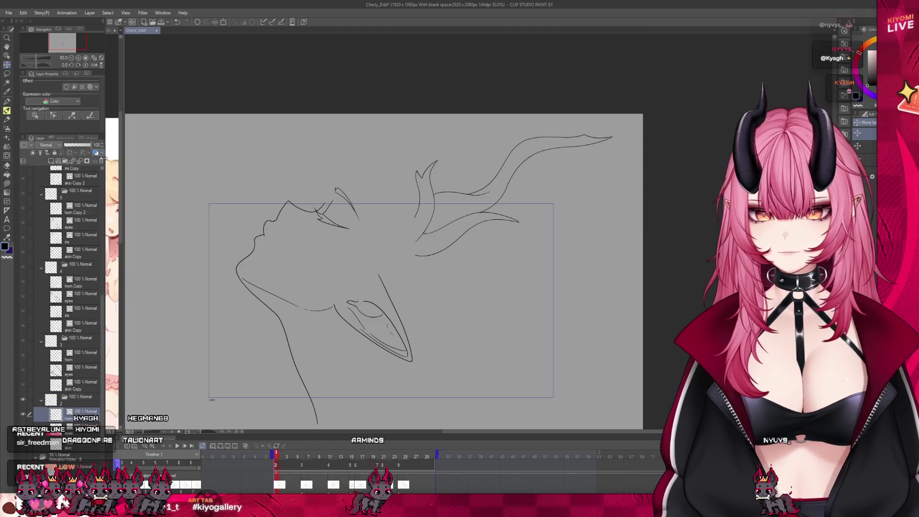
{"action": "left_click", "coordinate": [65, 162]}
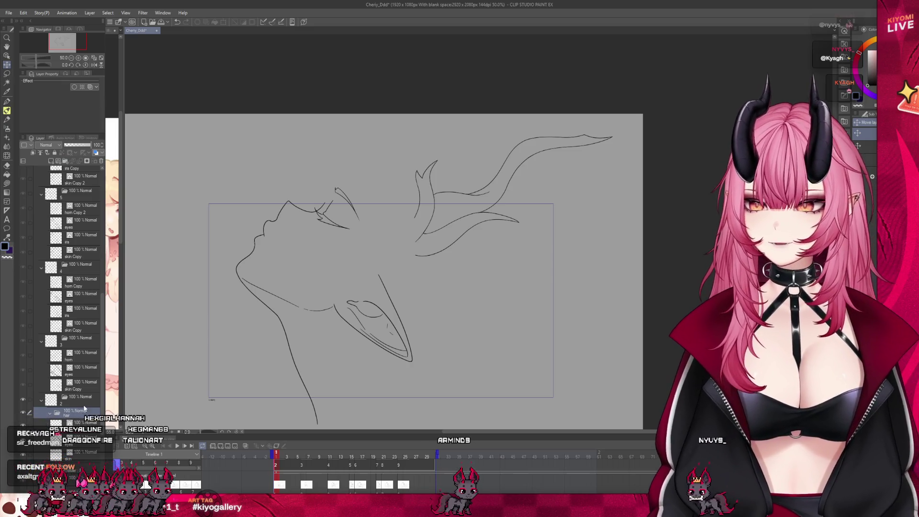
{"action": "left_click_drag", "start_coordinate": [77, 423], "coordinate": [77, 412]}
- Select the pen, show the faint hair sketch via onion skin, and widen the reference illustration
{"action": "key", "text": "p"}
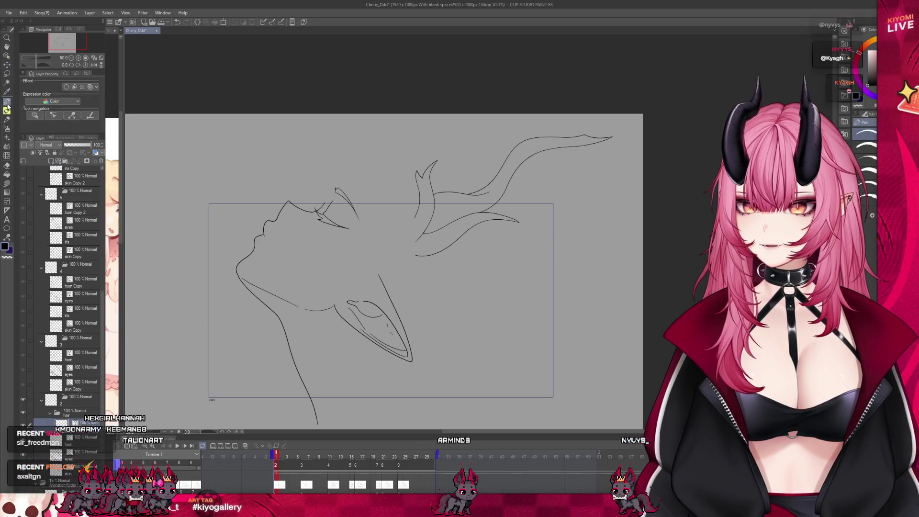
{"action": "scroll", "coordinate": [440, 183], "scroll_direction": "up", "scroll_amount": 1}
{"action": "left_click", "coordinate": [245, 446]}
{"action": "left_click", "coordinate": [245, 446]}
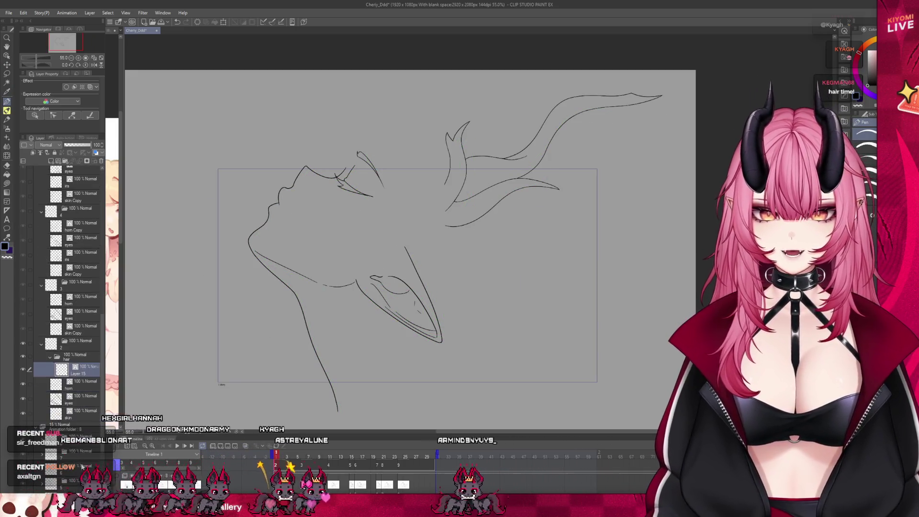
{"action": "left_click", "coordinate": [245, 446]}
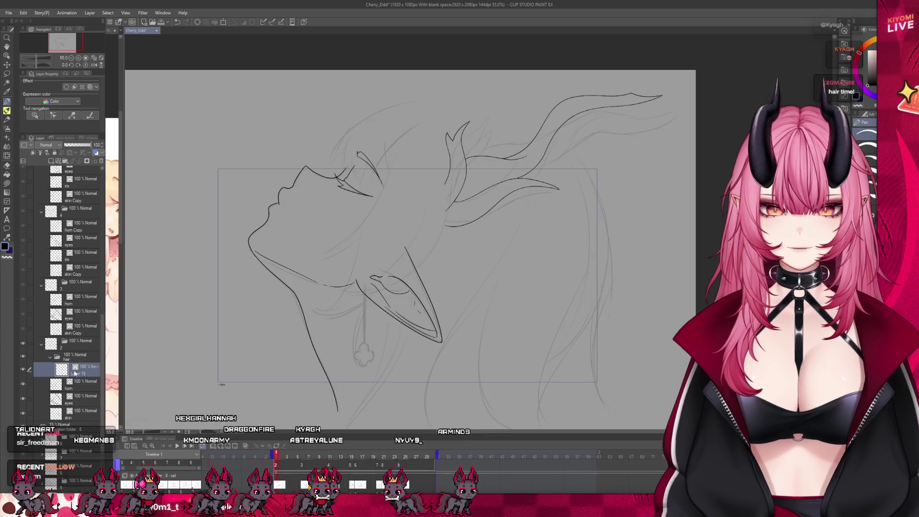
{"action": "key", "text": "ctrl+plus"}
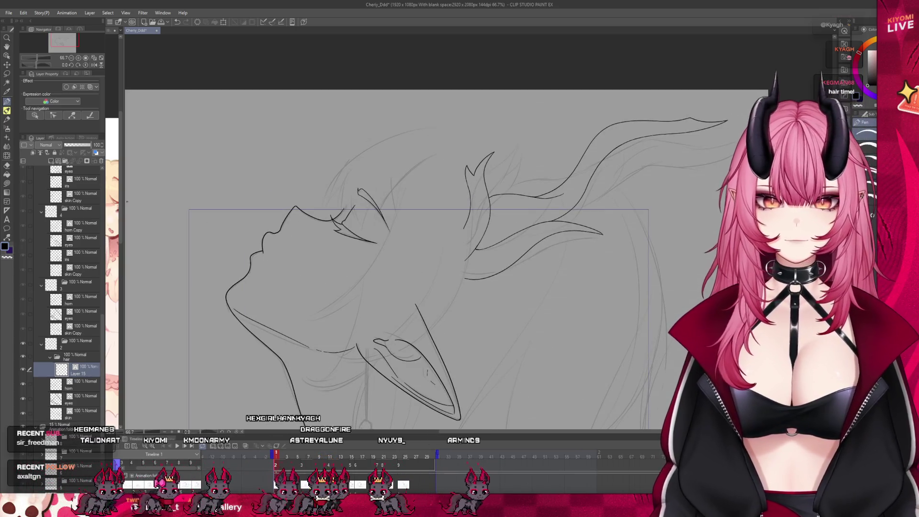
{"action": "left_click_drag", "start_coordinate": [124, 203], "coordinate": [231, 203]}
{"action": "left_click", "coordinate": [180, 198]}
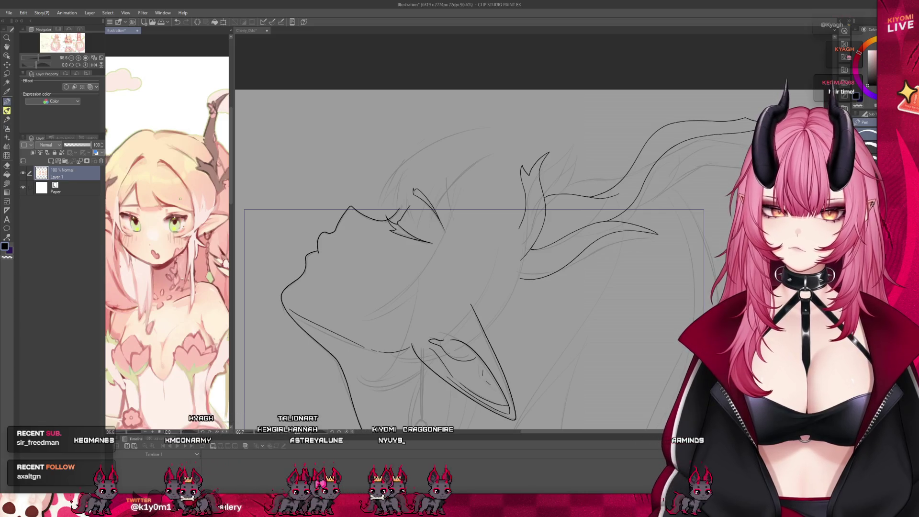
- Zoom the reference to frame the bust and sleepy-face sketches, then return to Cheriy_Ddd
{"action": "scroll", "coordinate": [180, 199], "scroll_direction": "down", "scroll_amount": 2}
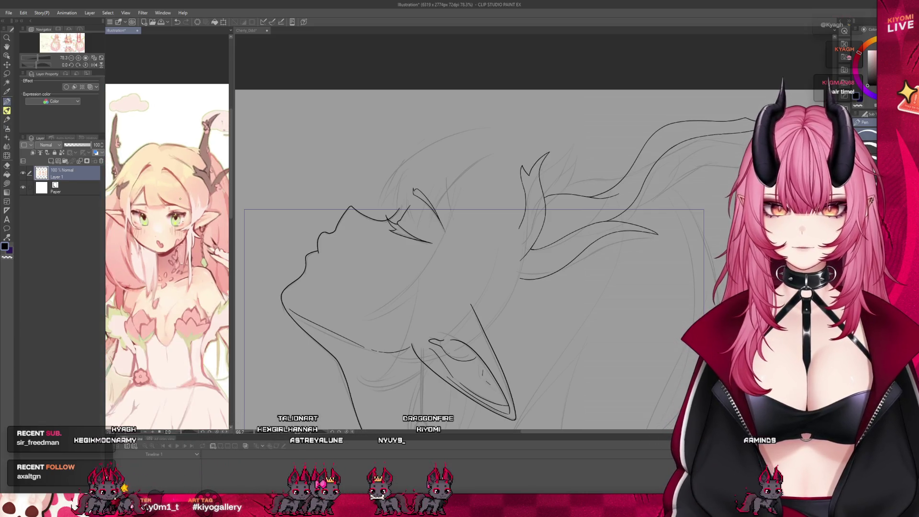
{"action": "scroll", "coordinate": [486, 227], "scroll_direction": "down", "scroll_amount": 3}
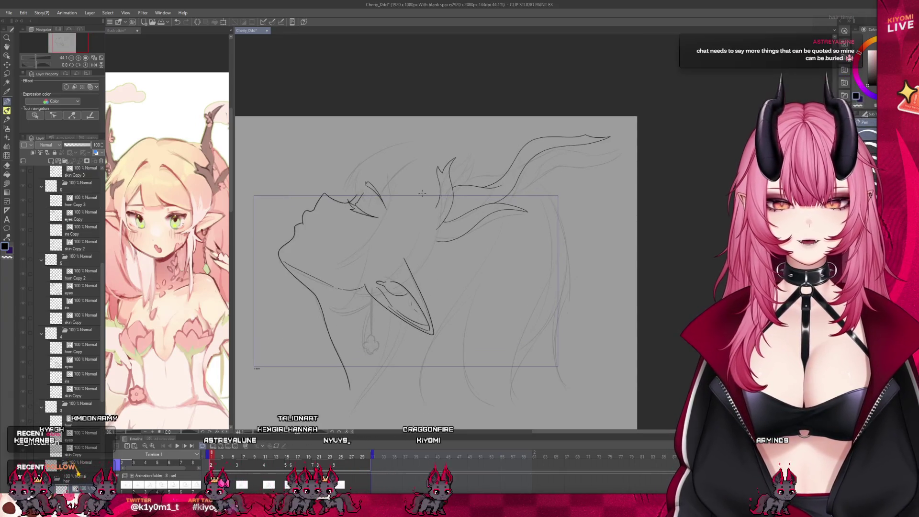
{"action": "scroll", "coordinate": [204, 304], "scroll_direction": "down", "scroll_amount": 4}
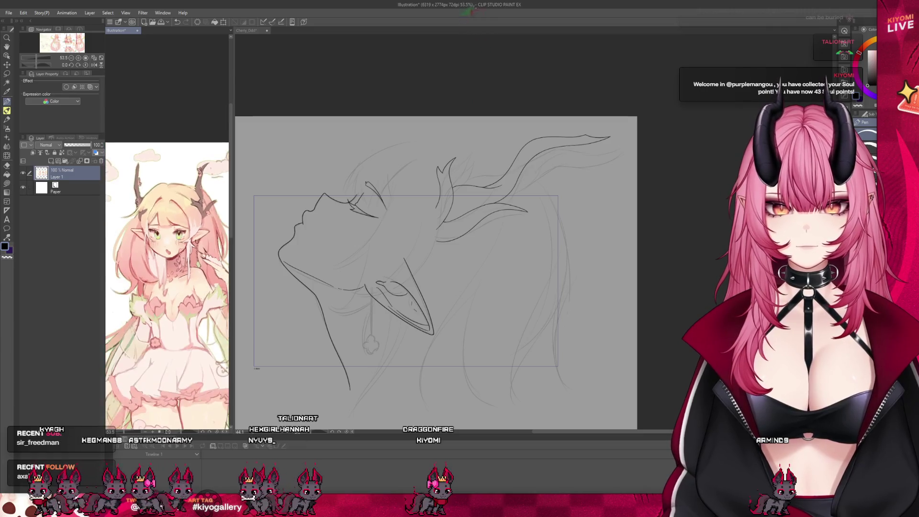
{"action": "scroll", "coordinate": [152, 292], "scroll_direction": "down", "scroll_amount": 4}
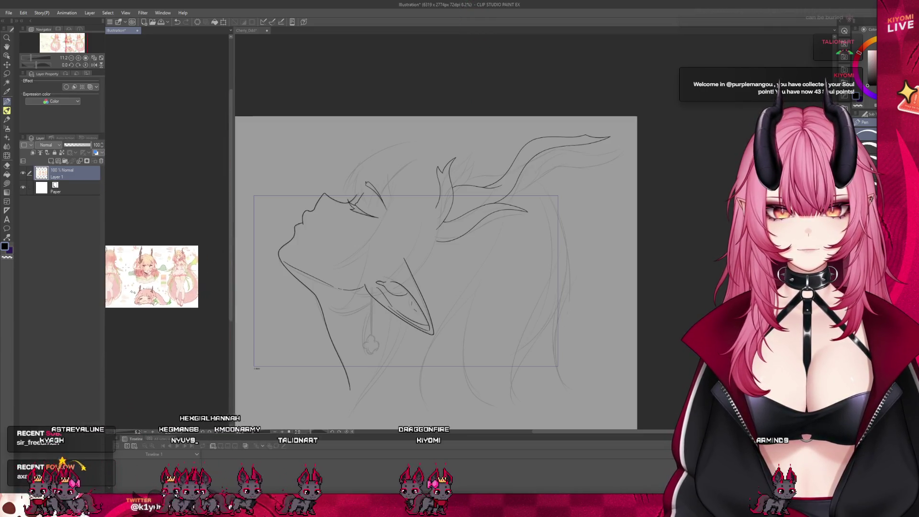
{"action": "scroll", "coordinate": [151, 292], "scroll_direction": "up", "scroll_amount": 5}
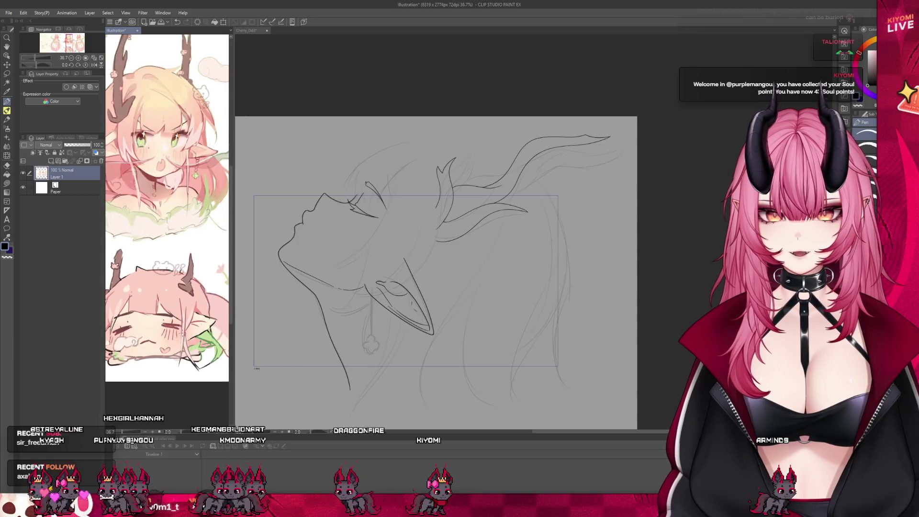
{"action": "scroll", "coordinate": [151, 292], "scroll_direction": "down", "scroll_amount": 2}
{"action": "scroll", "coordinate": [153, 329], "scroll_direction": "up", "scroll_amount": 2}
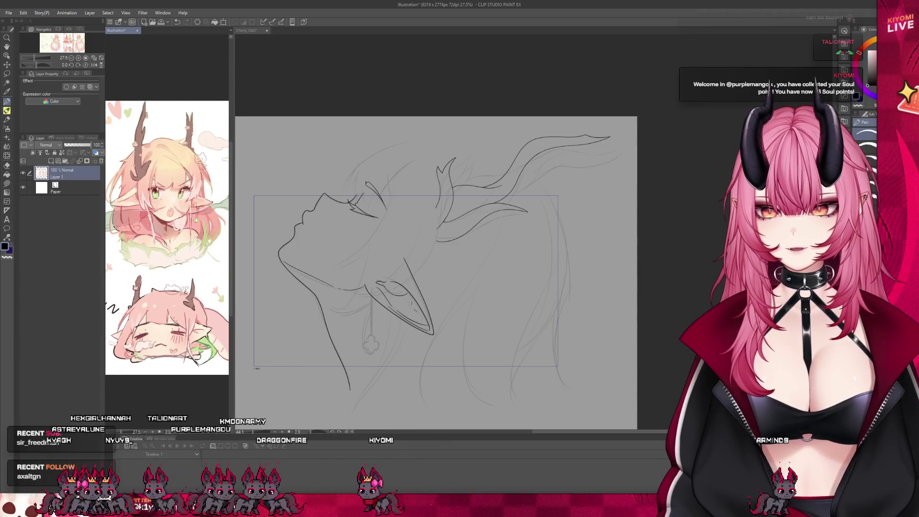
{"action": "left_click", "coordinate": [413, 310]}
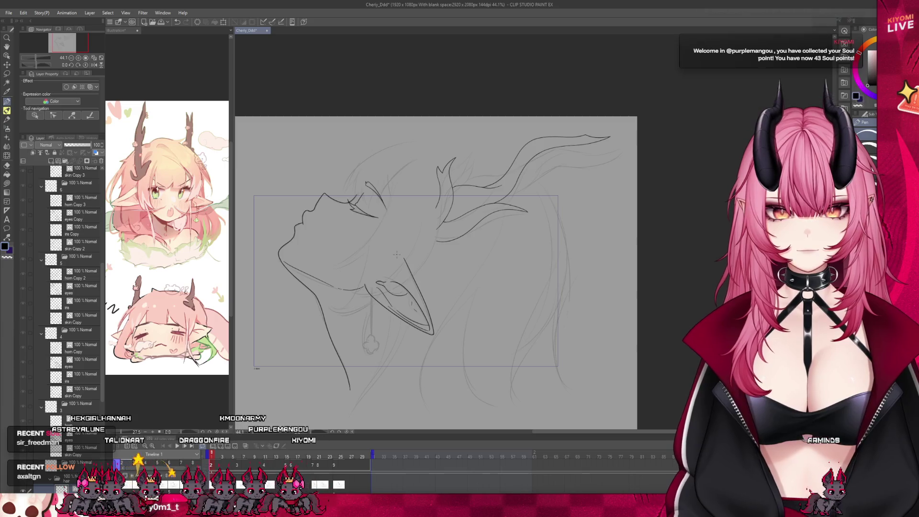
{"action": "scroll", "coordinate": [397, 254], "scroll_direction": "up", "scroll_amount": 3}
{"action": "scroll", "coordinate": [341, 202], "scroll_direction": "down", "scroll_amount": 1}
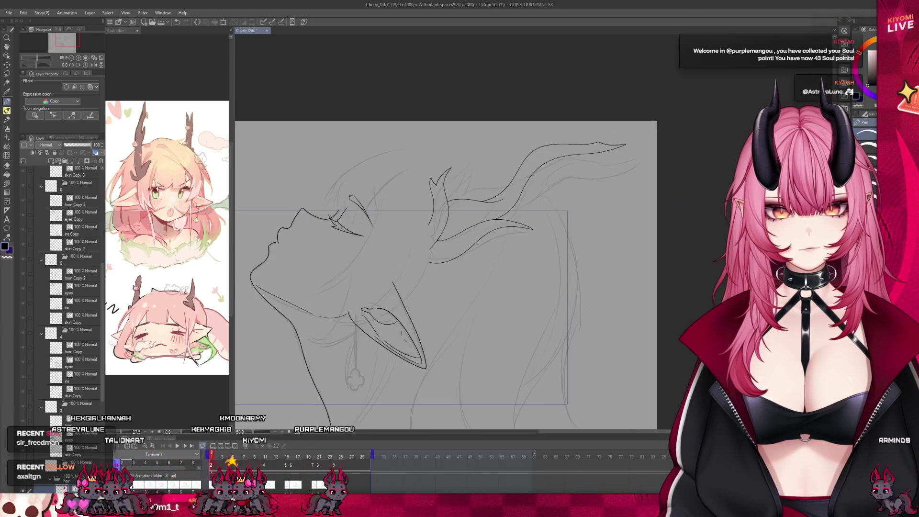
- Ink a long hair arch over the head, redrawing it after two undos, and lengthen a stroke
{"action": "scroll", "coordinate": [341, 202], "scroll_direction": "up", "scroll_amount": 4}
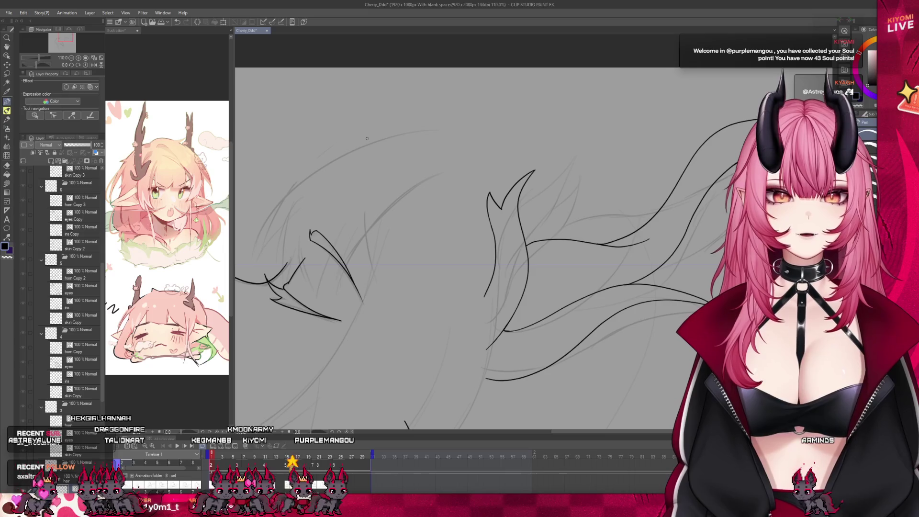
{"action": "left_click_drag", "start_coordinate": [457, 141], "coordinate": [370, 138]}
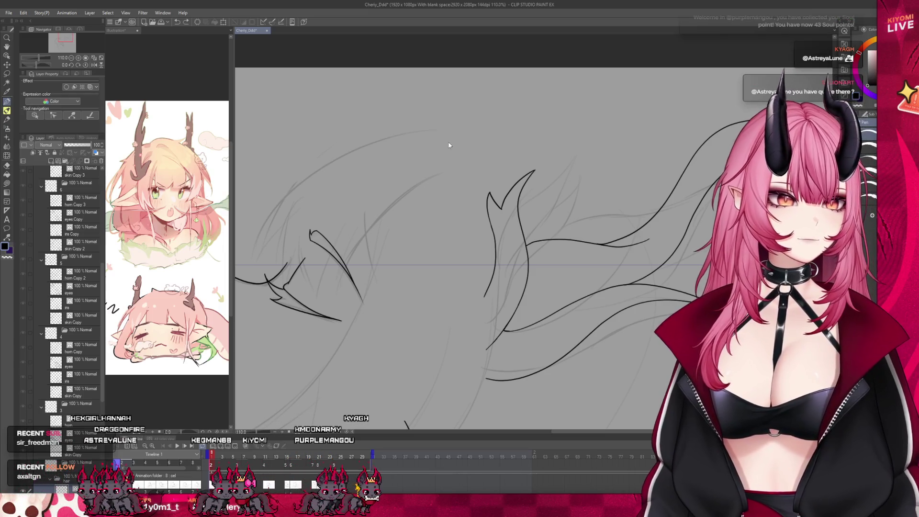
{"action": "mouse_move", "coordinate": [425, 130]}
{"action": "left_mouse_down"}
{"action": "mouse_move", "coordinate": [297, 181]}
{"action": "mouse_move", "coordinate": [243, 262]}
{"action": "left_mouse_up"}
{"action": "key", "text": "ctrl+z"}
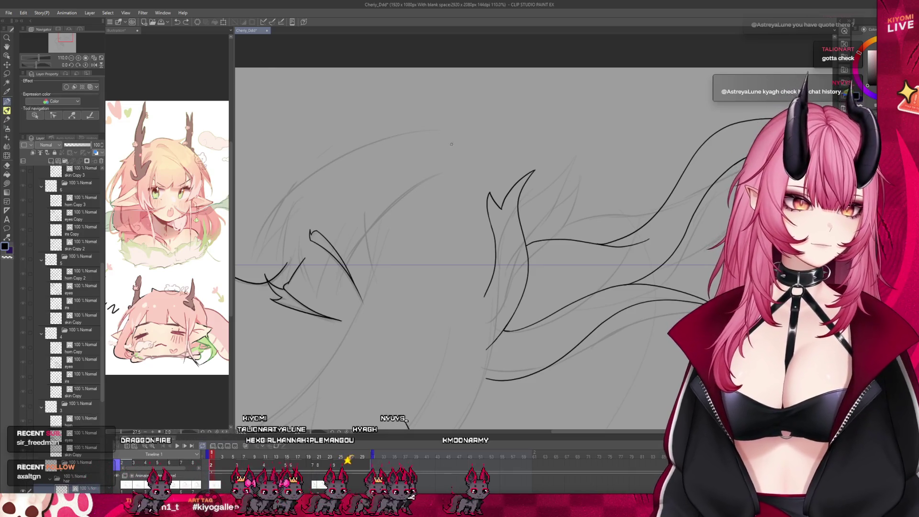
{"action": "key", "text": "ctrl+z"}
{"action": "left_click_drag", "start_coordinate": [454, 144], "coordinate": [248, 256]}
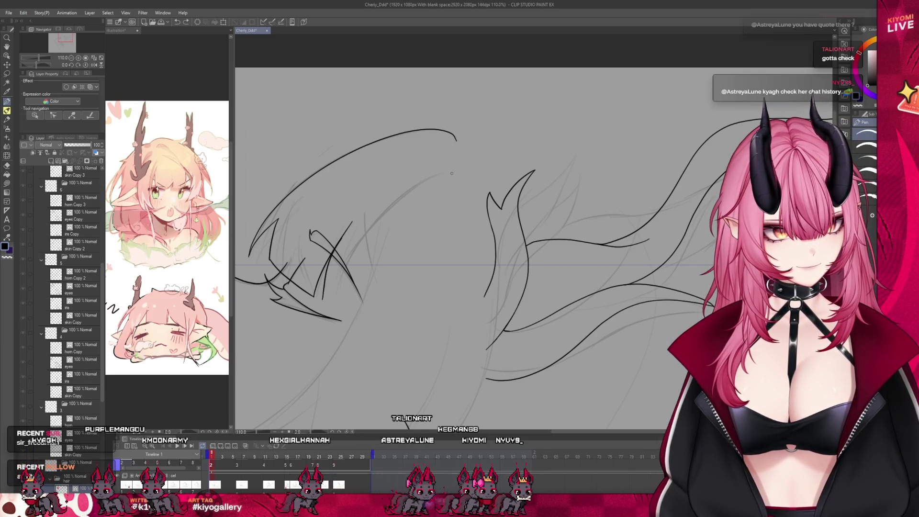
{"action": "left_click_drag", "start_coordinate": [424, 184], "coordinate": [440, 176]}
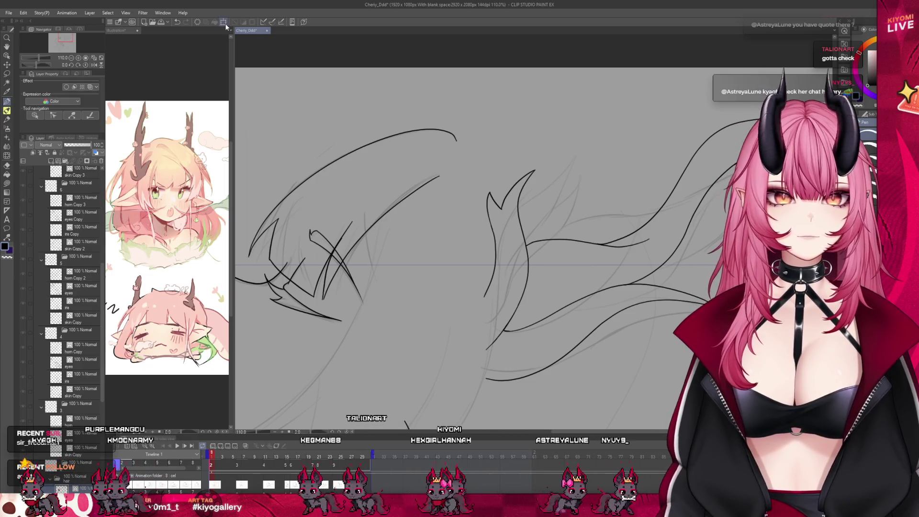
- Pull the new hair strokes' lower-left corner inward, then draw another hair arc over the crown
{"action": "left_click", "coordinate": [224, 23]}
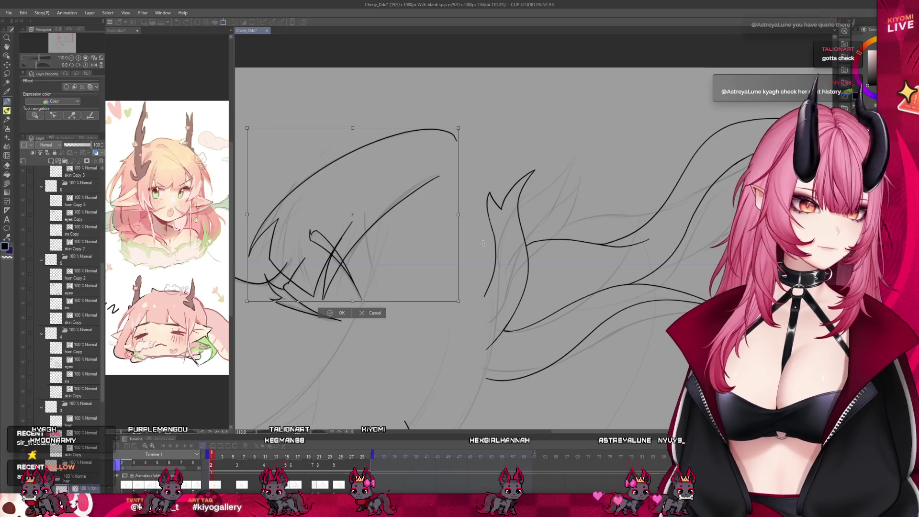
{"action": "scroll", "coordinate": [483, 243], "scroll_direction": "down", "scroll_amount": 3}
{"action": "mouse_move", "coordinate": [340, 280]}
{"action": "left_mouse_down"}
{"action": "mouse_move", "coordinate": [352, 269]}
{"action": "mouse_move", "coordinate": [343, 266]}
{"action": "left_mouse_up"}
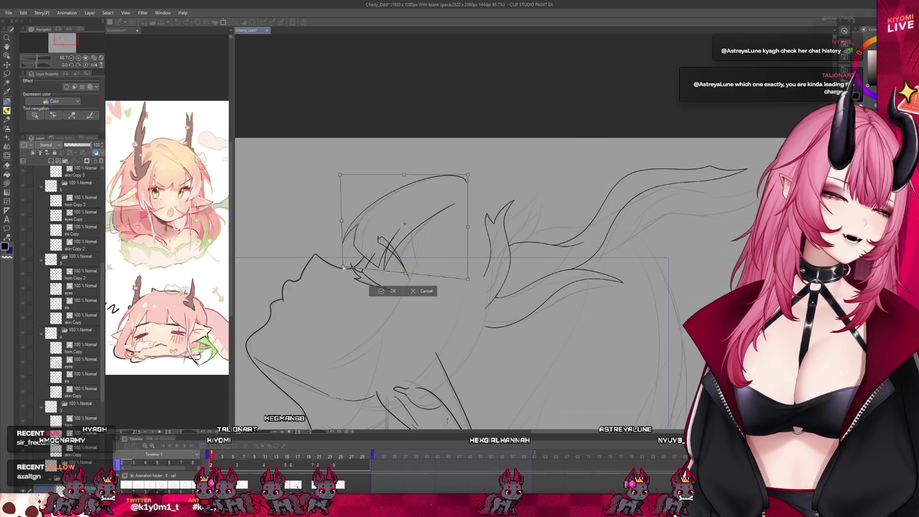
{"action": "left_click", "coordinate": [392, 289]}
{"action": "scroll", "coordinate": [436, 317], "scroll_direction": "up", "scroll_amount": 3}
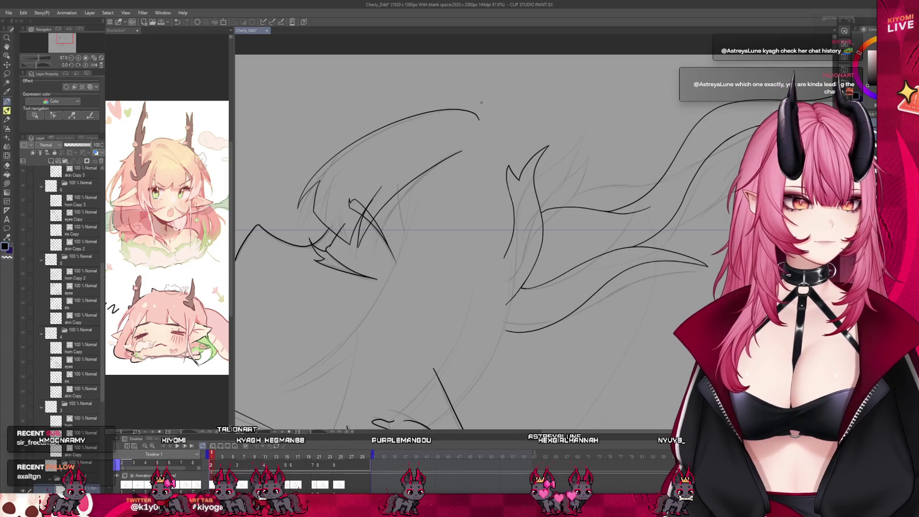
{"action": "left_click_drag", "start_coordinate": [511, 122], "coordinate": [436, 140]}
- Undo the last hair arc, then add a short lower stroke and extend the hair stroke downward
{"action": "key", "text": "ctrl+z"}
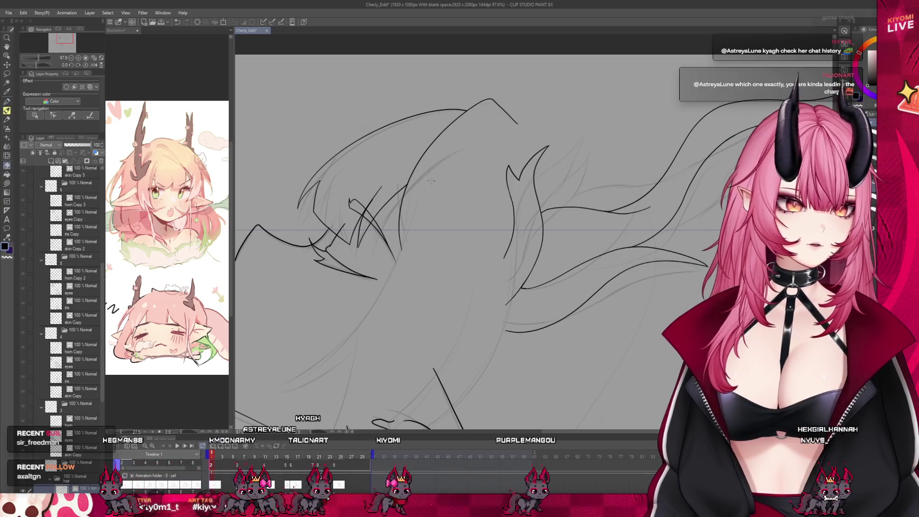
{"action": "scroll", "coordinate": [464, 203], "scroll_direction": "down", "scroll_amount": 4}
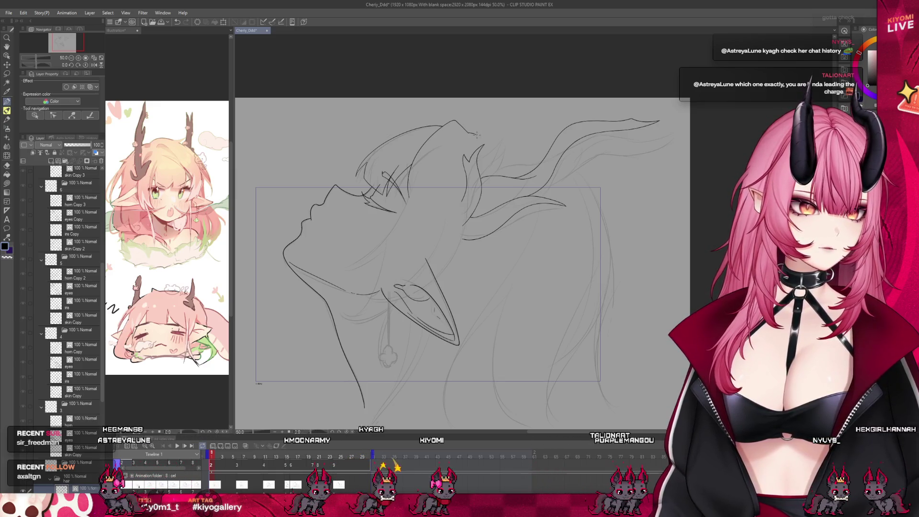
{"action": "left_click_drag", "start_coordinate": [469, 247], "coordinate": [481, 262]}
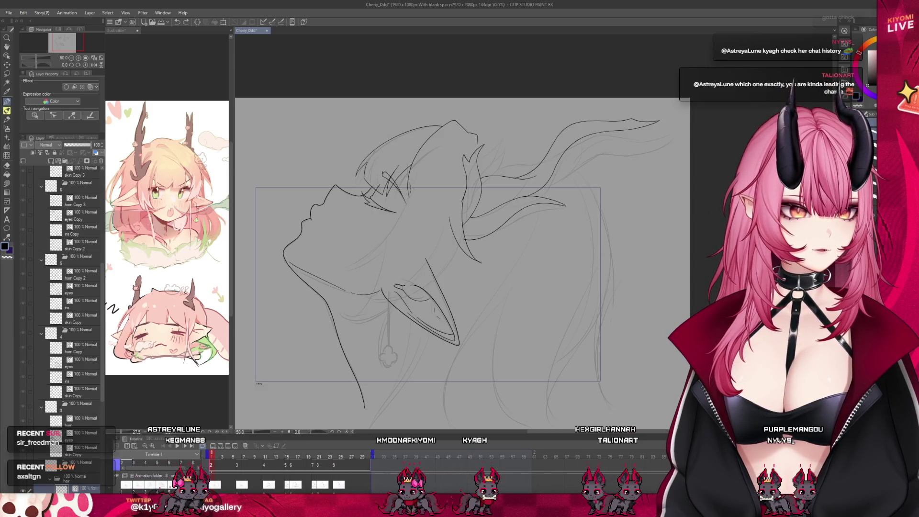
{"action": "scroll", "coordinate": [432, 204], "scroll_direction": "up", "scroll_amount": 5}
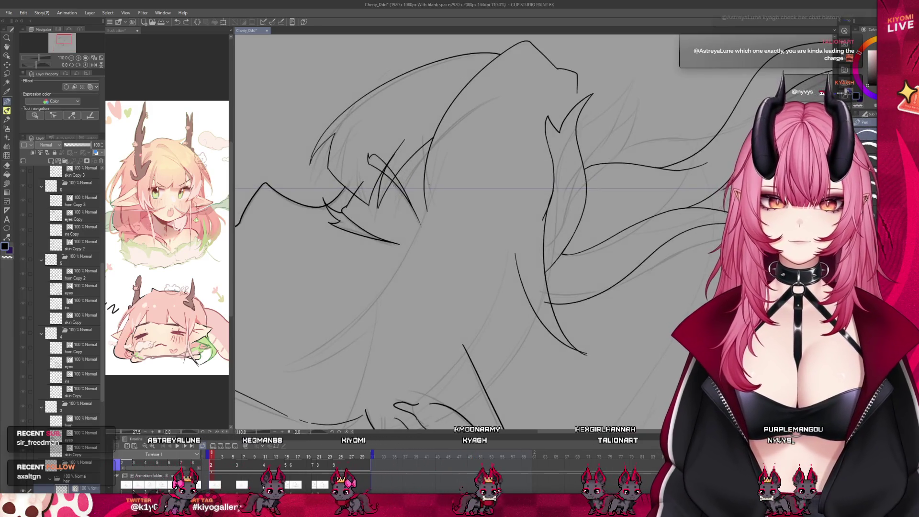
{"action": "left_click_drag", "start_coordinate": [424, 191], "coordinate": [443, 239]}
- Ink a diagonal hair line plus two curved strands forming a V along the neck
{"action": "scroll", "coordinate": [462, 207], "scroll_direction": "down", "scroll_amount": 2}
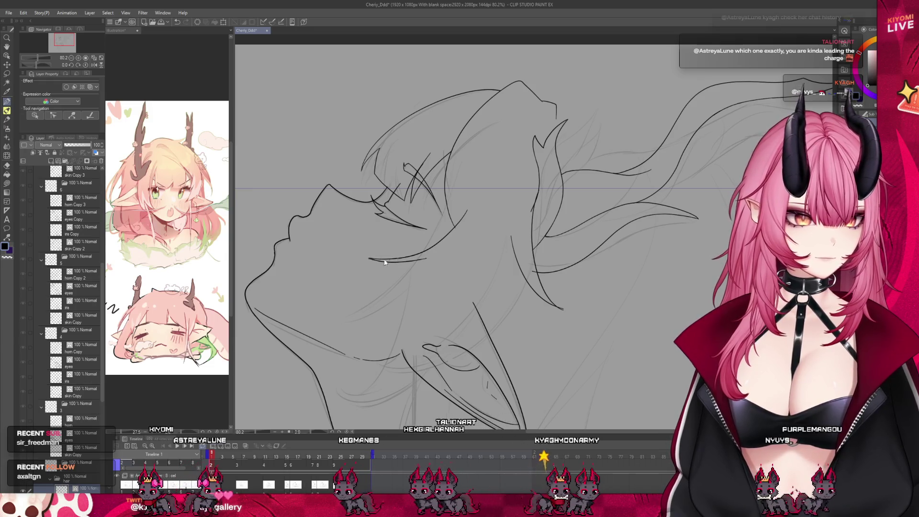
{"action": "left_click_drag", "start_coordinate": [430, 257], "coordinate": [410, 288]}
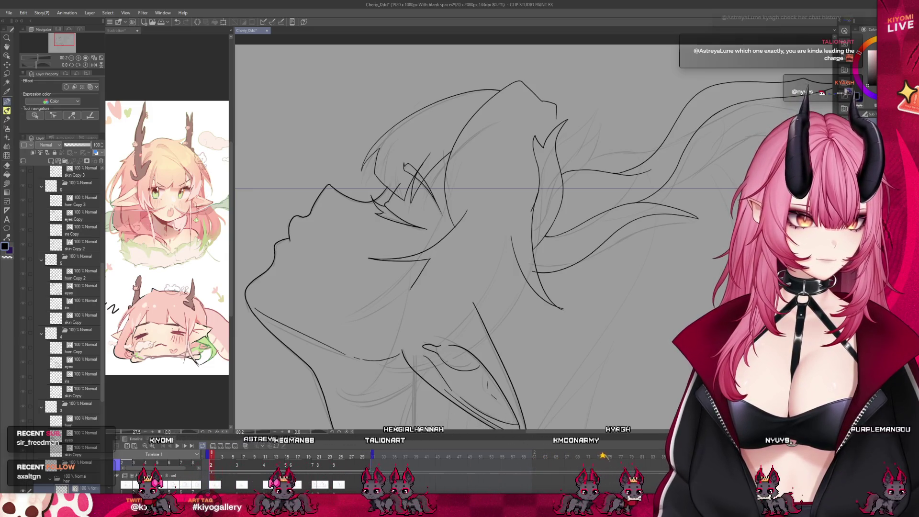
{"action": "left_click_drag", "start_coordinate": [454, 319], "coordinate": [359, 331]}
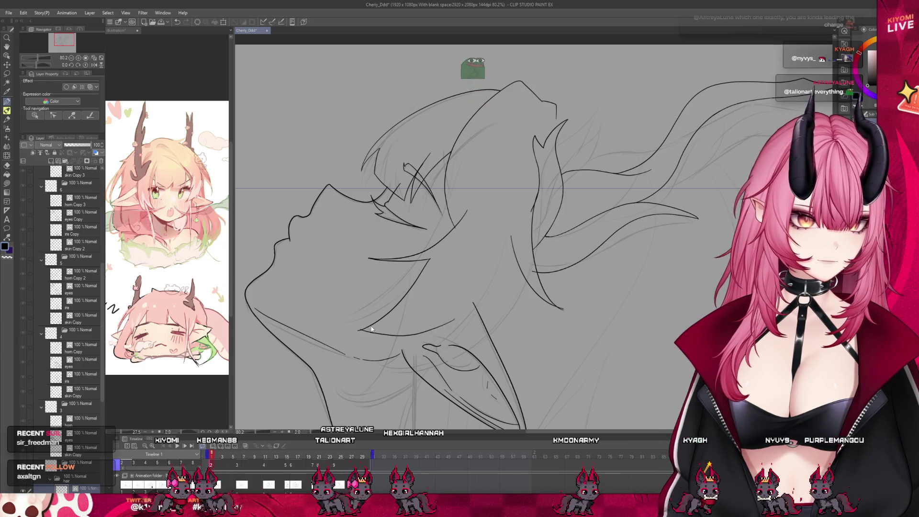
{"action": "left_click_drag", "start_coordinate": [450, 320], "coordinate": [359, 331]}
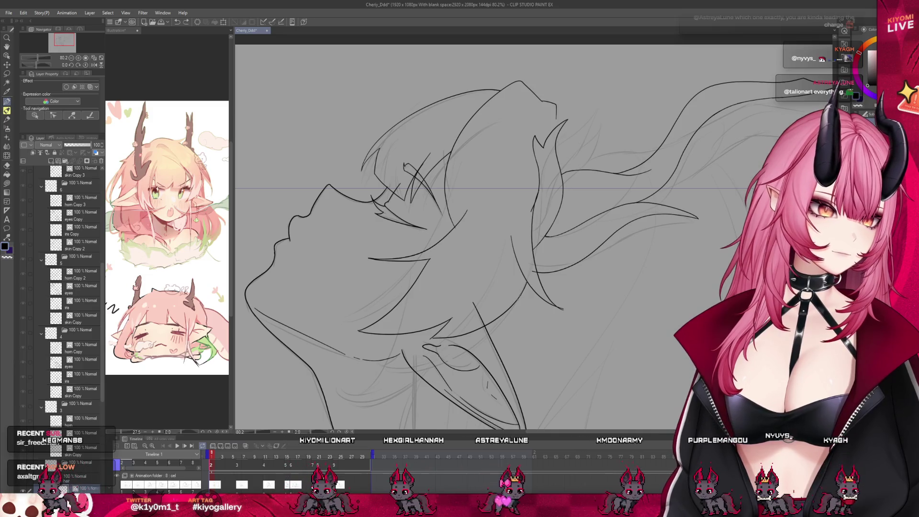
{"action": "scroll", "coordinate": [366, 220], "scroll_direction": "down", "scroll_amount": 3}
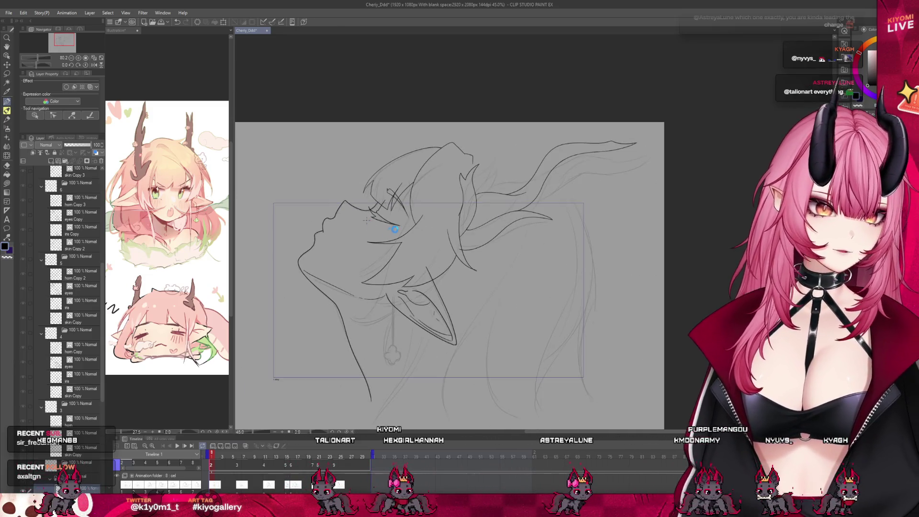
{"action": "scroll", "coordinate": [478, 251], "scroll_direction": "up", "scroll_amount": 3}
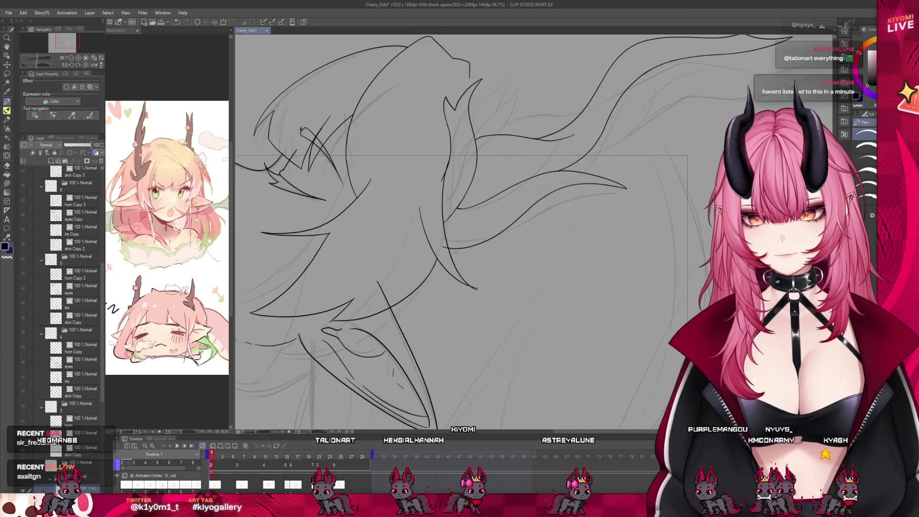
{"action": "scroll", "coordinate": [406, 242], "scroll_direction": "up", "scroll_amount": 2}
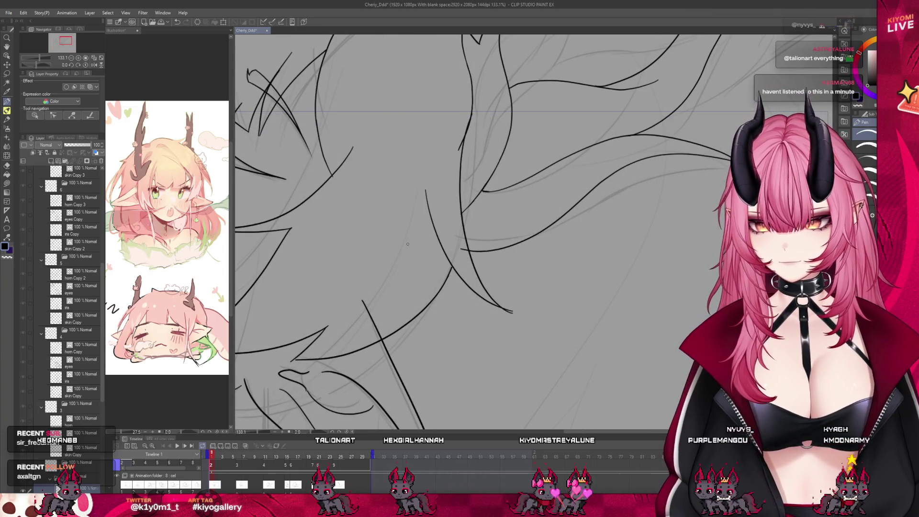
{"action": "scroll", "coordinate": [407, 244], "scroll_direction": "up", "scroll_amount": 2}
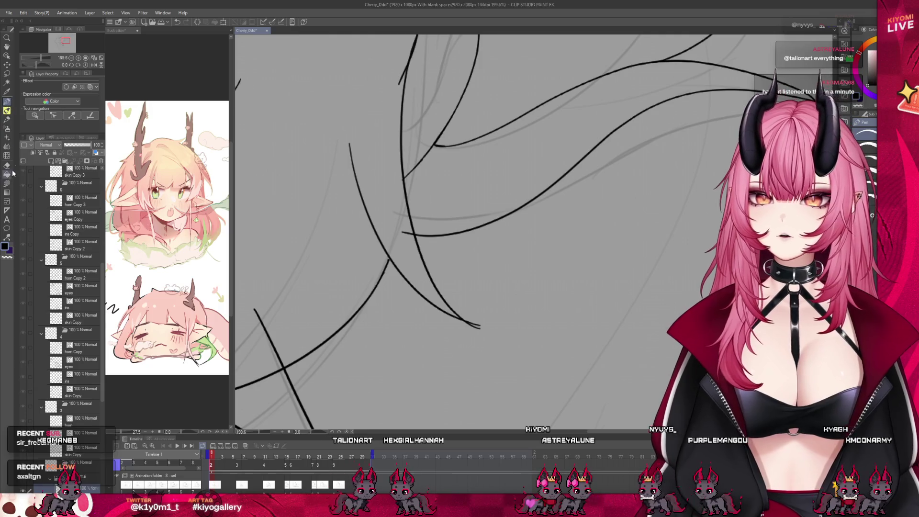
{"action": "left_click", "coordinate": [7, 165]}
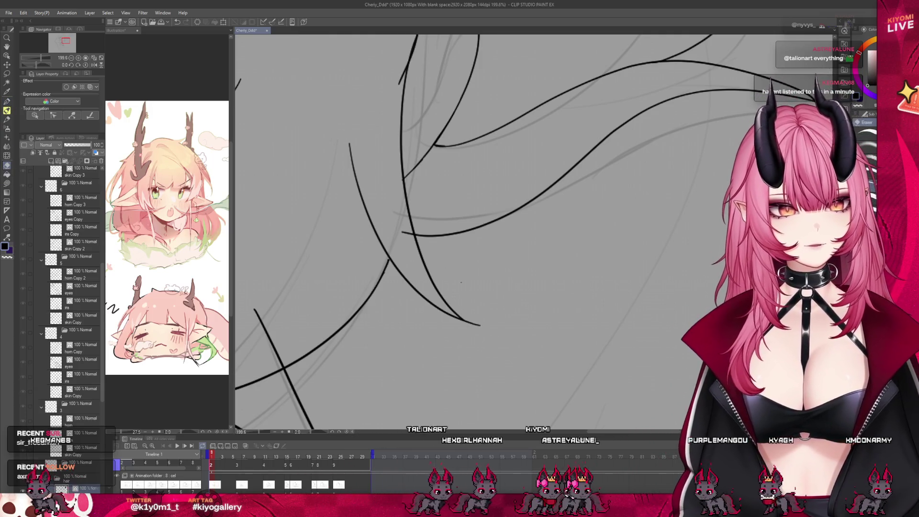
{"action": "scroll", "coordinate": [355, 289], "scroll_direction": "down", "scroll_amount": 3}
{"action": "scroll", "coordinate": [354, 289], "scroll_direction": "down", "scroll_amount": 2}
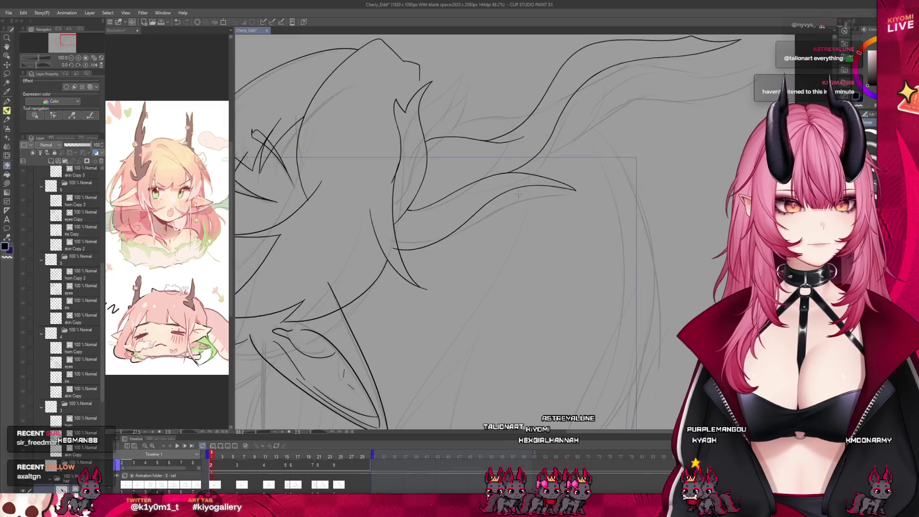
{"action": "scroll", "coordinate": [374, 296], "scroll_direction": "up", "scroll_amount": 3}
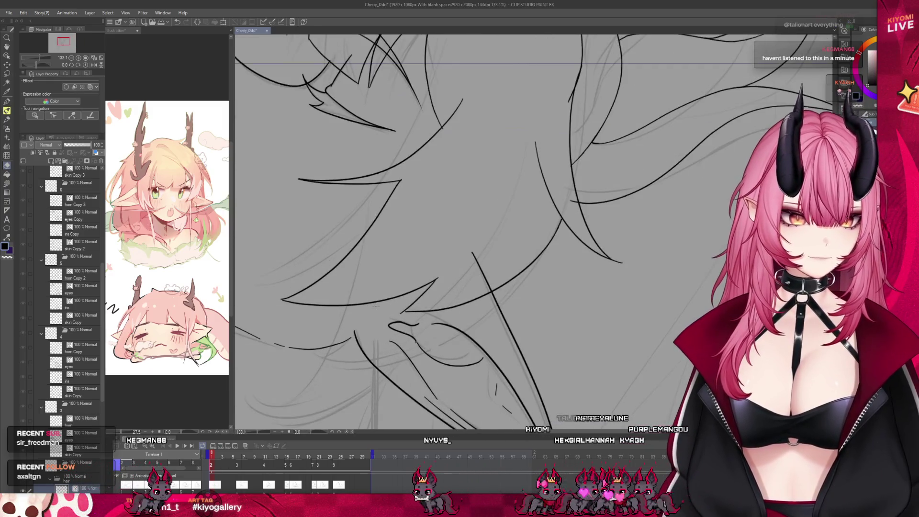
{"action": "key", "text": "p"}
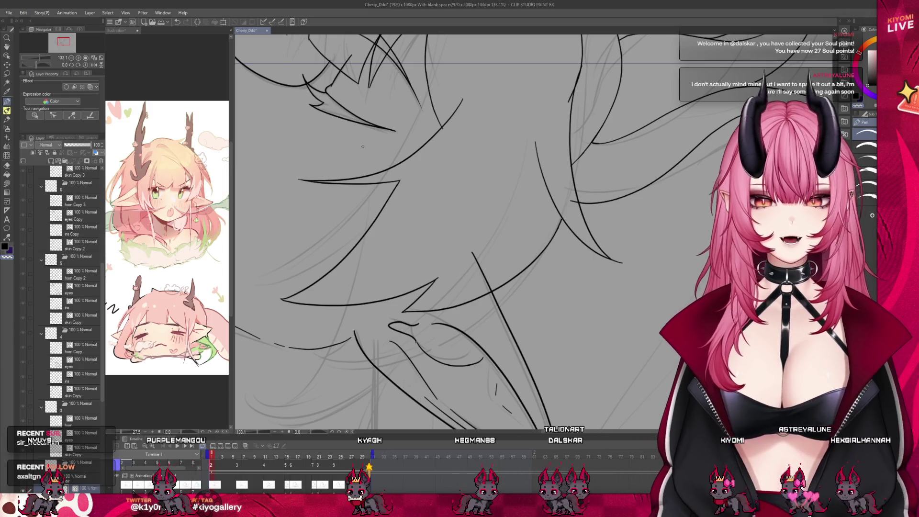
{"action": "scroll", "coordinate": [431, 183], "scroll_direction": "down", "scroll_amount": 5}
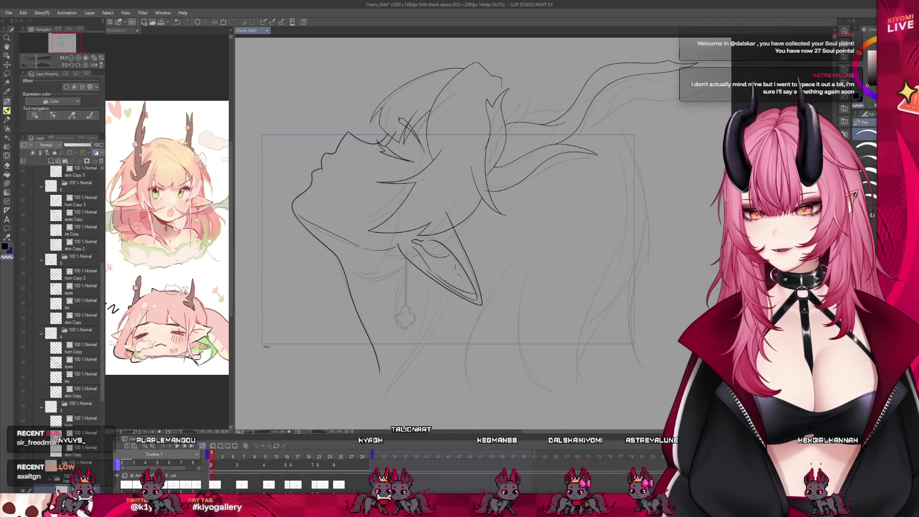
{"action": "scroll", "coordinate": [471, 154], "scroll_direction": "up", "scroll_amount": 2}
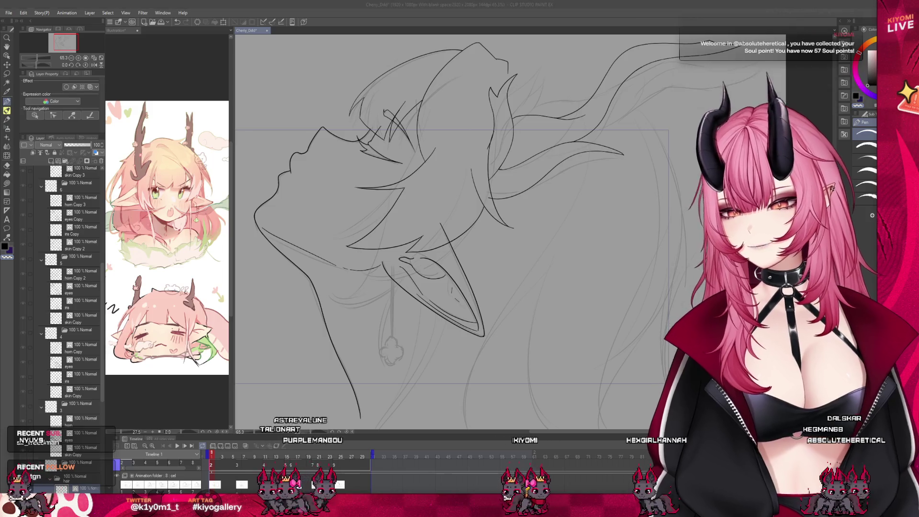
{"action": "key", "text": "ctrl+minus"}
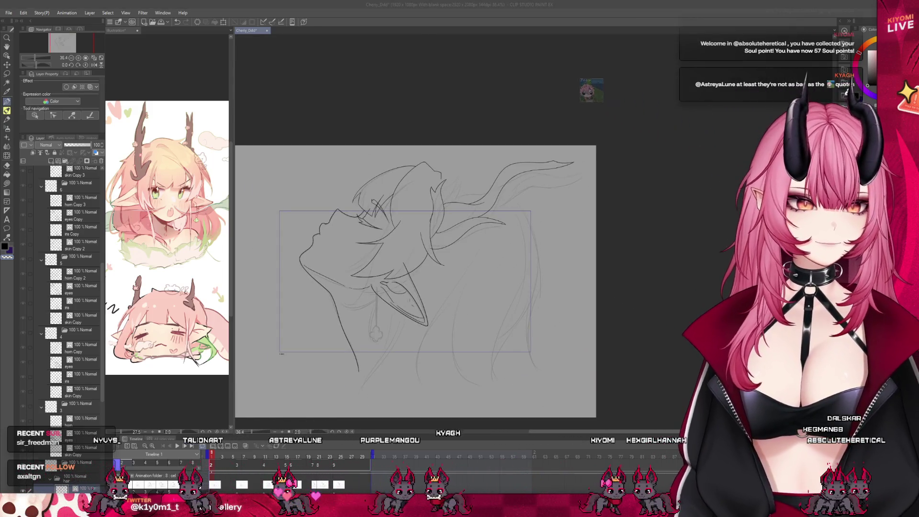
{"action": "scroll", "coordinate": [372, 303], "scroll_direction": "up", "scroll_amount": 5}
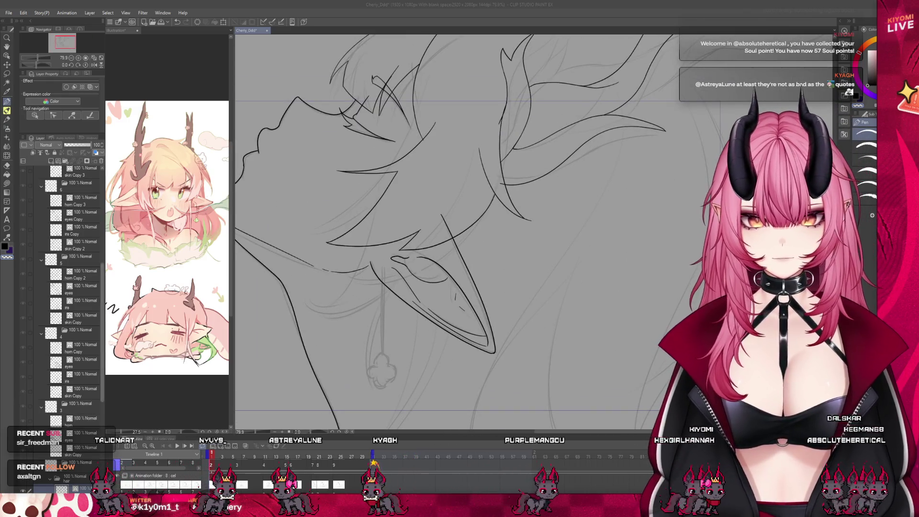
- Step to another animation frame and select Layer 15 in the hair folder
{"action": "left_click", "coordinate": [106, 433]}
{"action": "key", "text": "space"}
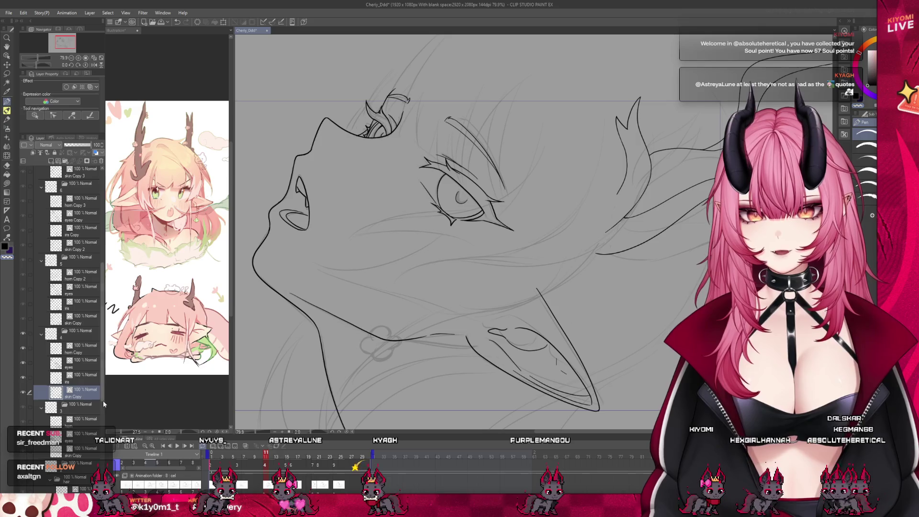
{"action": "scroll", "coordinate": [102, 396], "scroll_direction": "down", "scroll_amount": 4}
{"action": "left_click", "coordinate": [92, 373]}
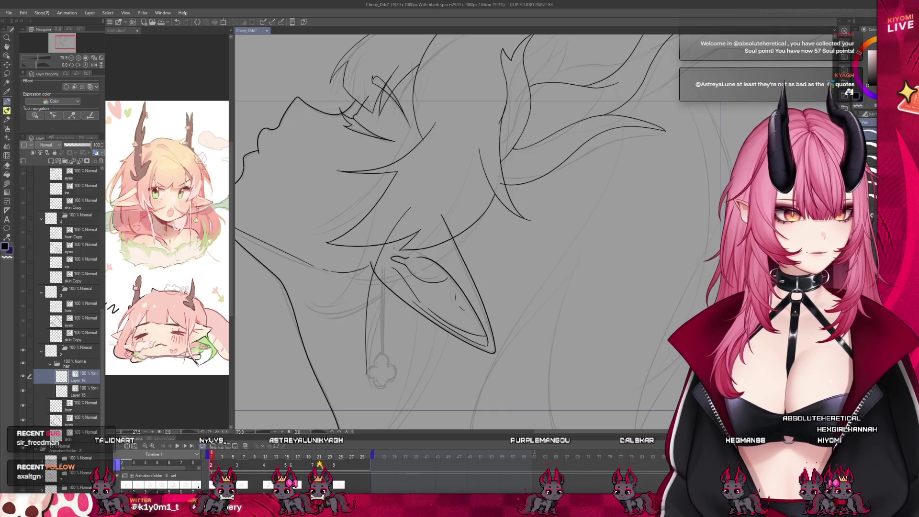
- Ink three long hair strands falling past and curving below the pointed ear
{"action": "left_click_drag", "start_coordinate": [383, 96], "coordinate": [374, 115]}
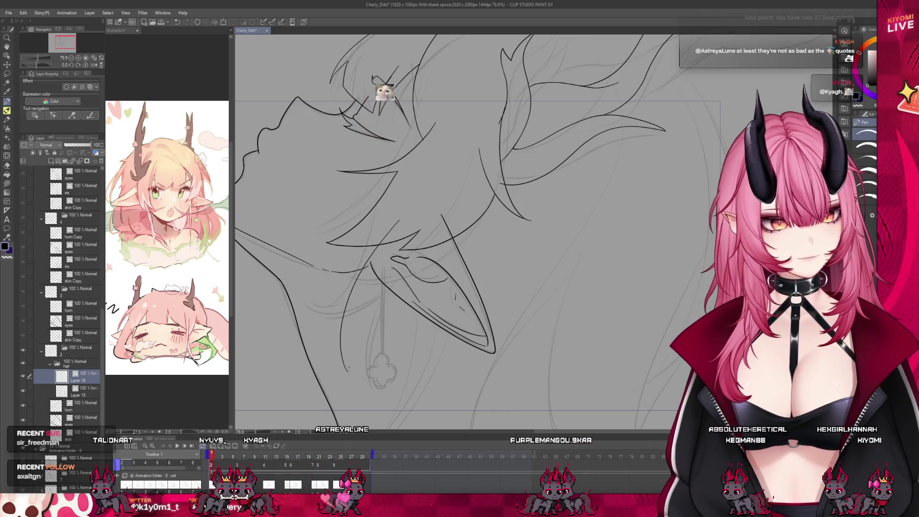
{"action": "mouse_move", "coordinate": [369, 263]}
{"action": "left_mouse_down"}
{"action": "mouse_move", "coordinate": [346, 371]}
{"action": "mouse_move", "coordinate": [360, 375]}
{"action": "left_mouse_up"}
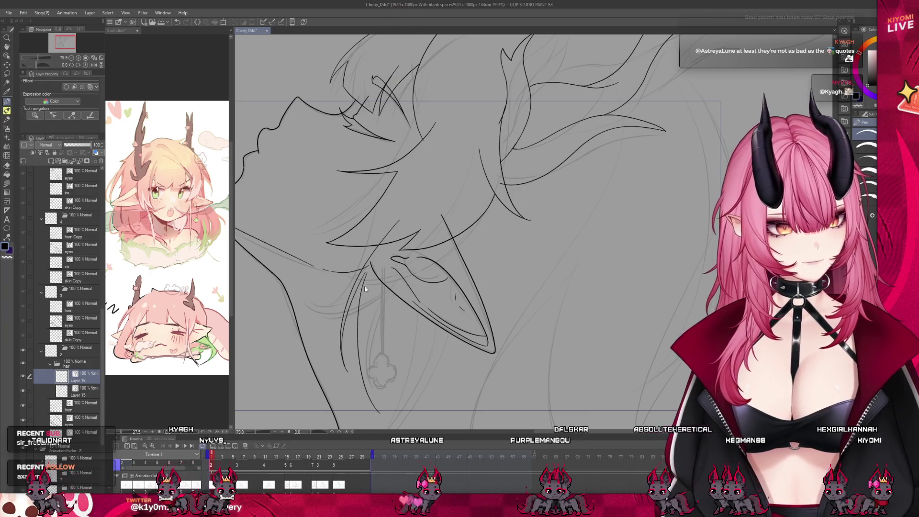
{"action": "left_click_drag", "start_coordinate": [370, 266], "coordinate": [379, 415]}
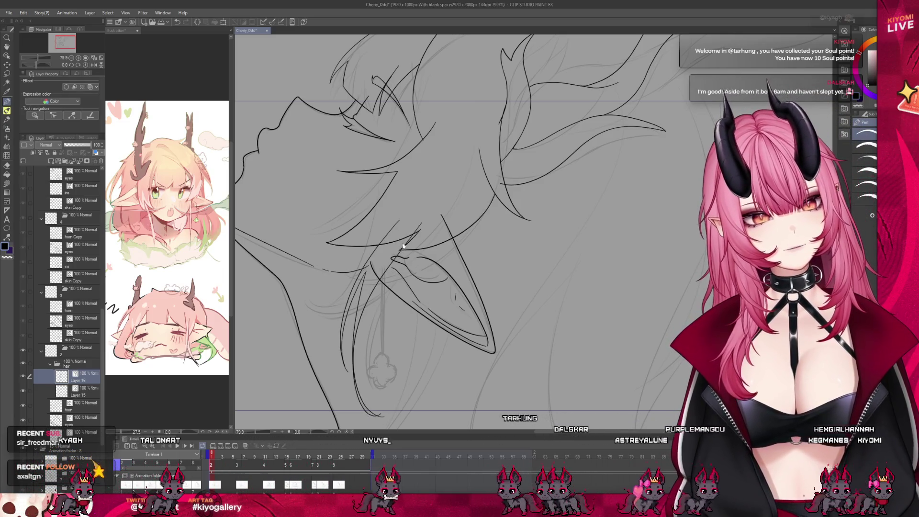
{"action": "scroll", "coordinate": [382, 234], "scroll_direction": "down", "scroll_amount": 3}
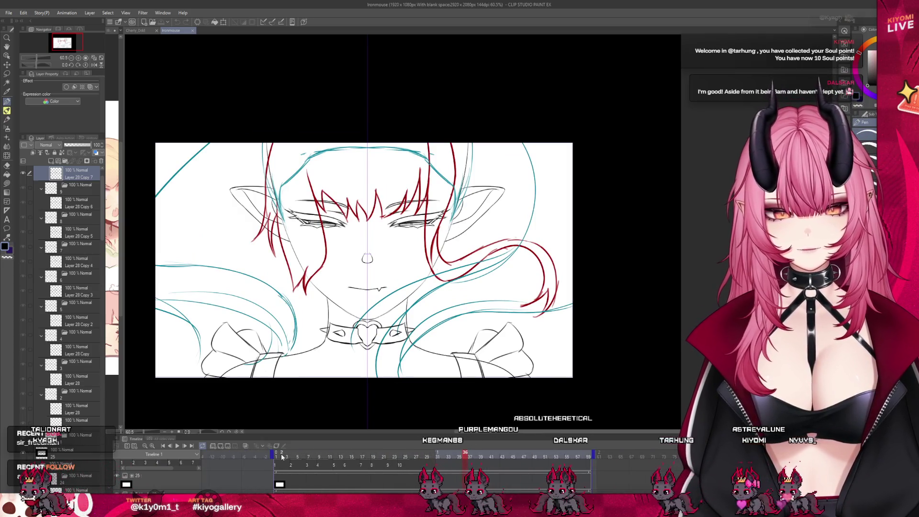
- Rewind the timeline to frame 1, play the animation, then stop it at a later frame
{"action": "left_click", "coordinate": [282, 456]}
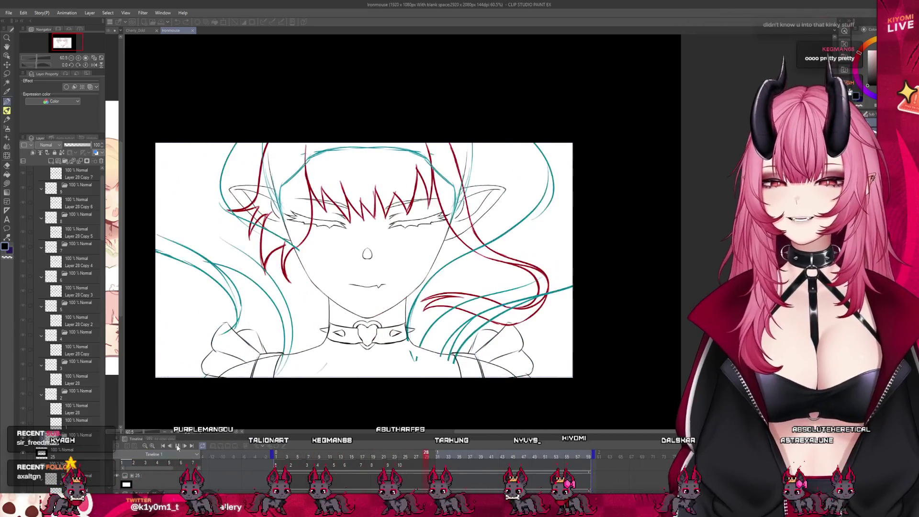
{"action": "key", "text": "Return"}
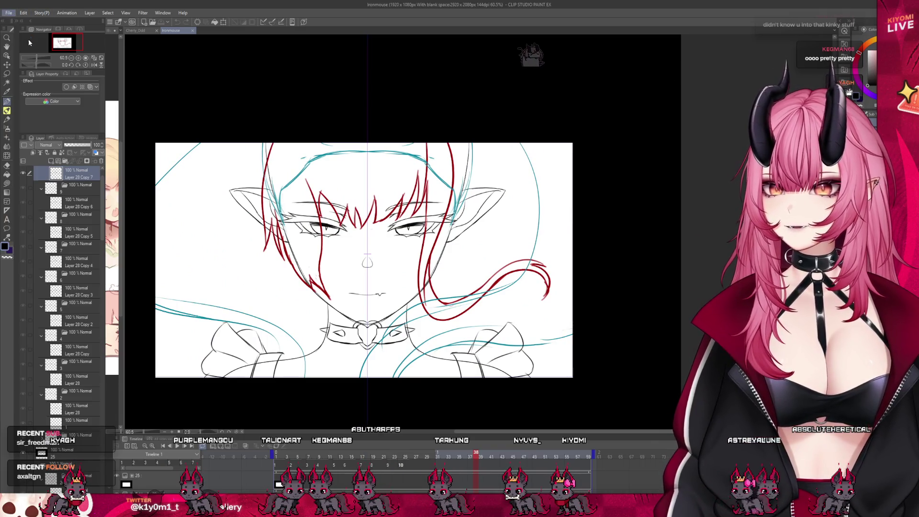